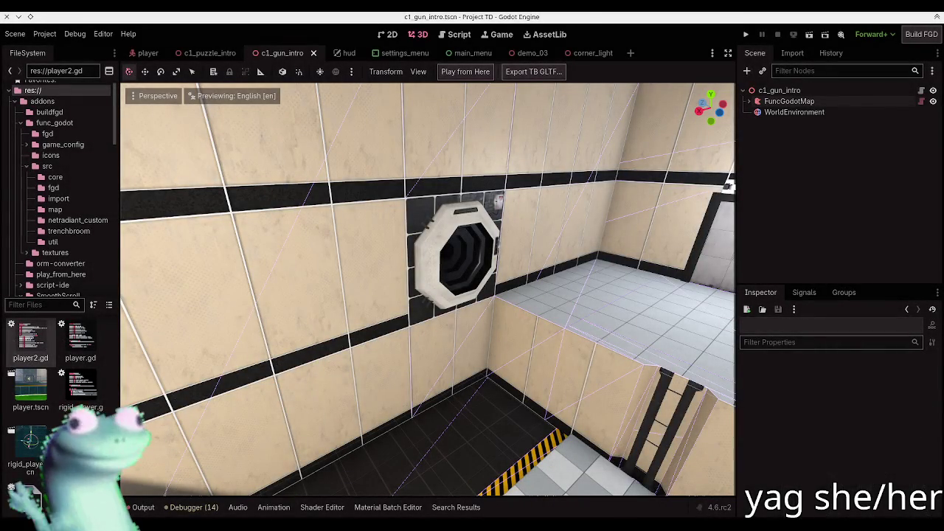
# Switch from the Godot editor to the TrenchBroom window showing gun_intro.map
pyautogui.hotkey('alt', 'Tab')
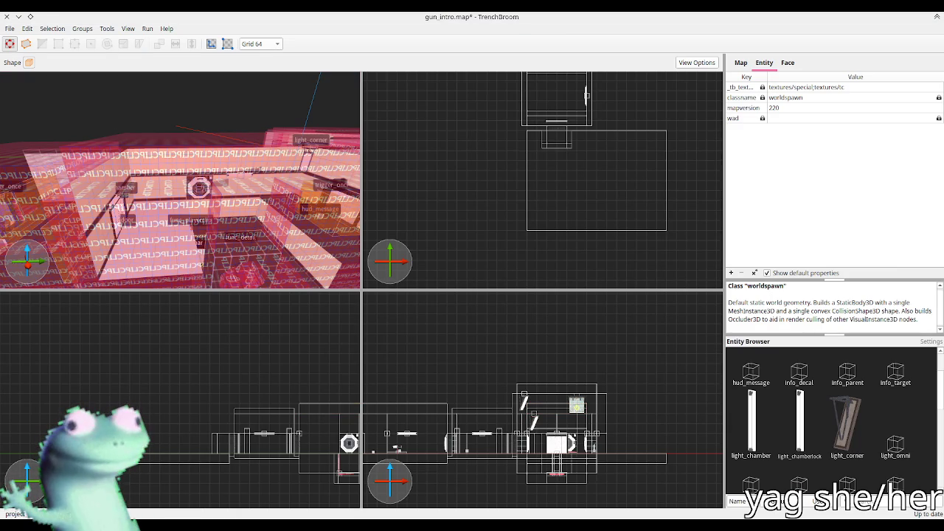
pyautogui.press('s')
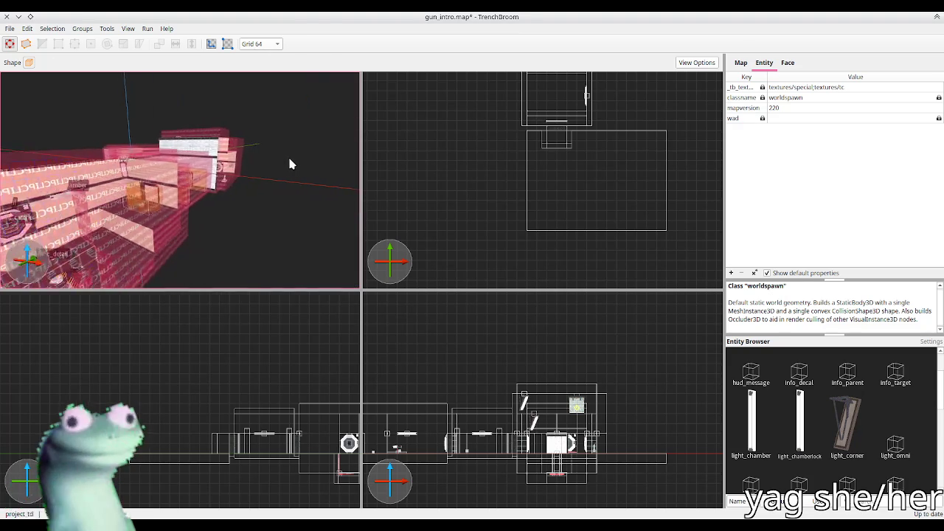
pyautogui.press('w')
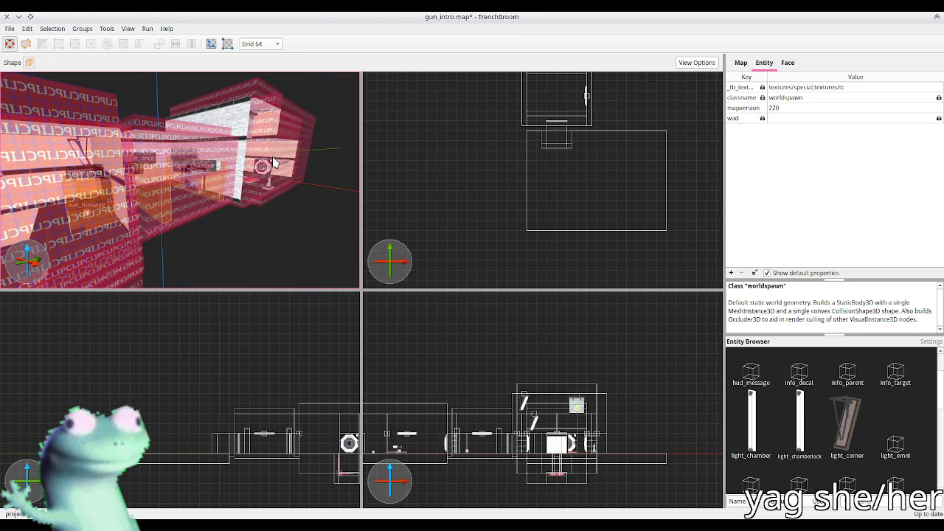
pyautogui.press('w')
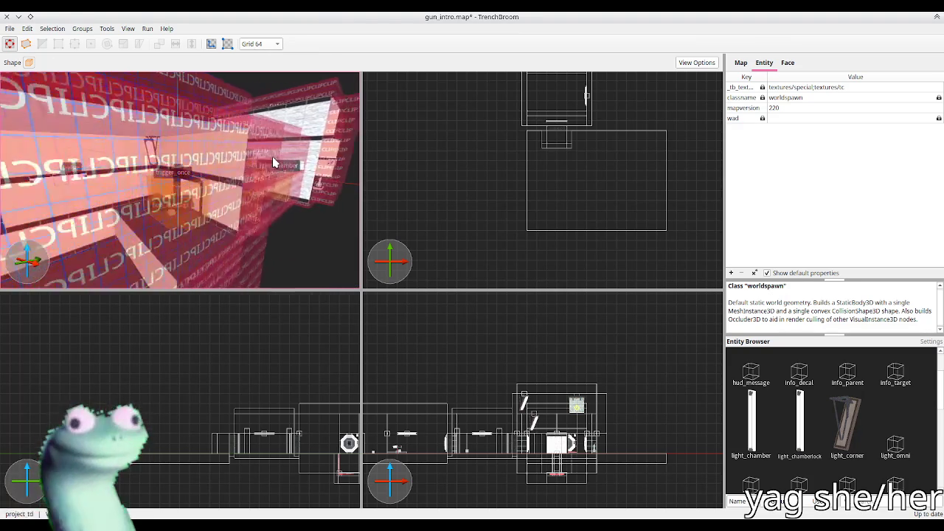
pyautogui.press('w')
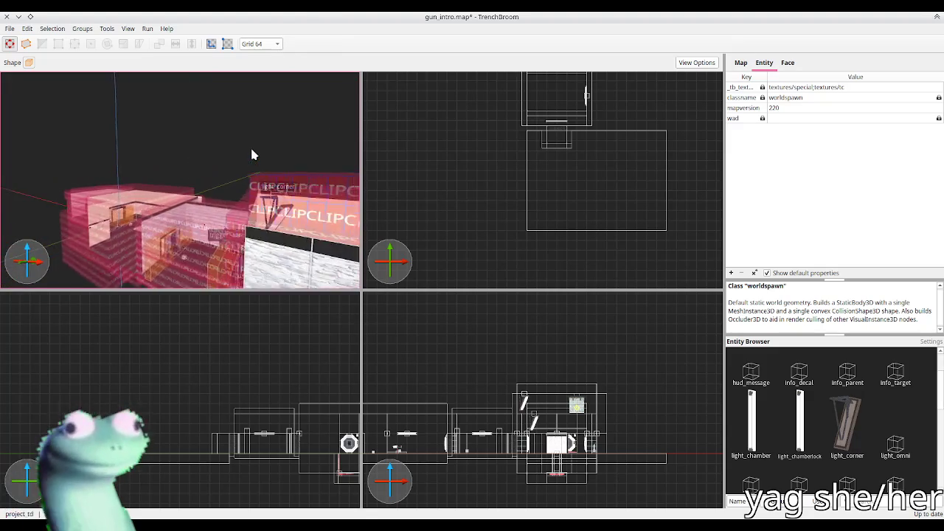
pyautogui.press('s')
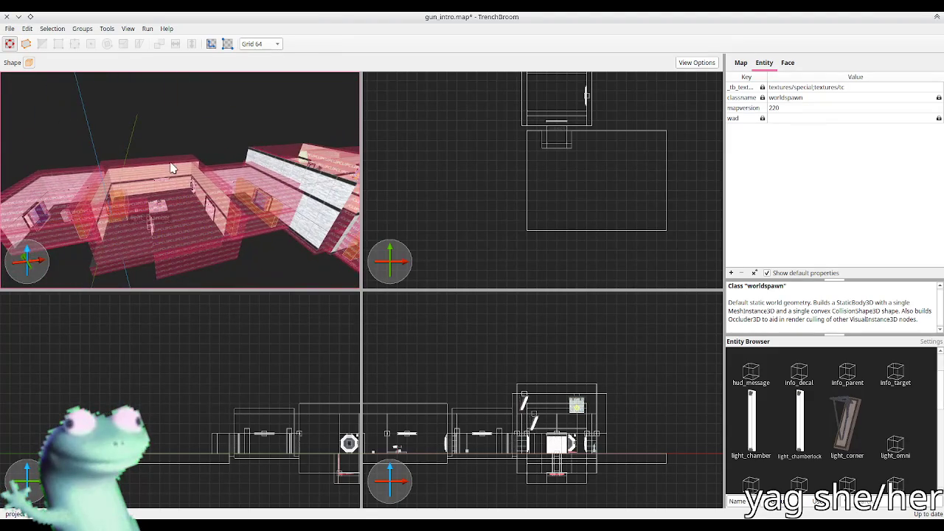
pyautogui.press('s')
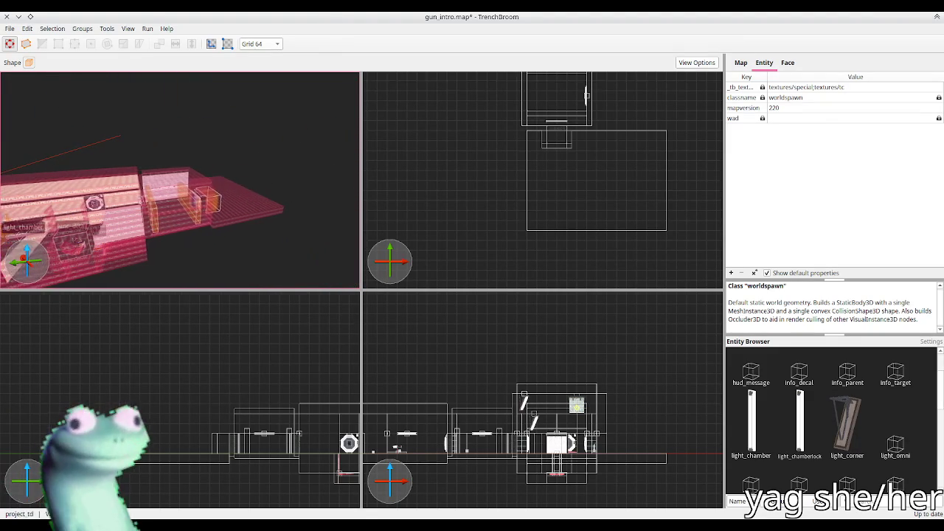
pyautogui.press('w')
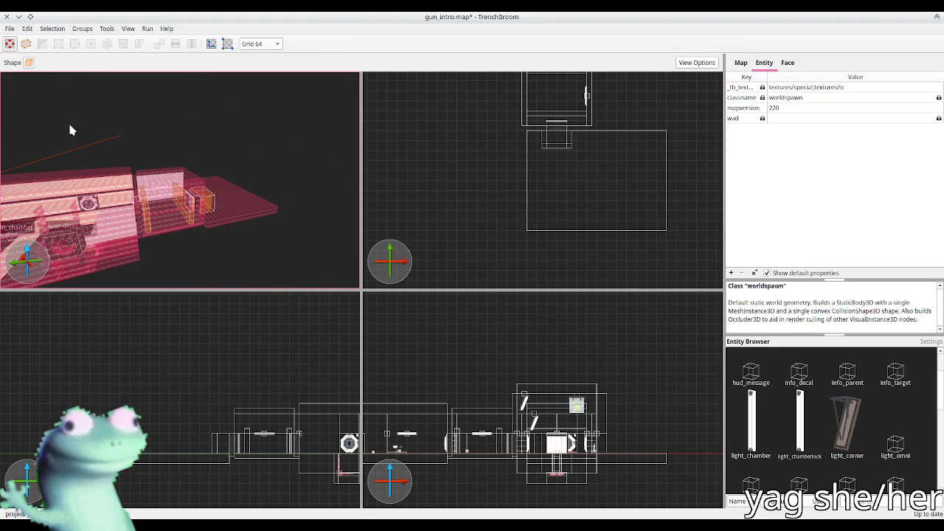
pyautogui.press('w')
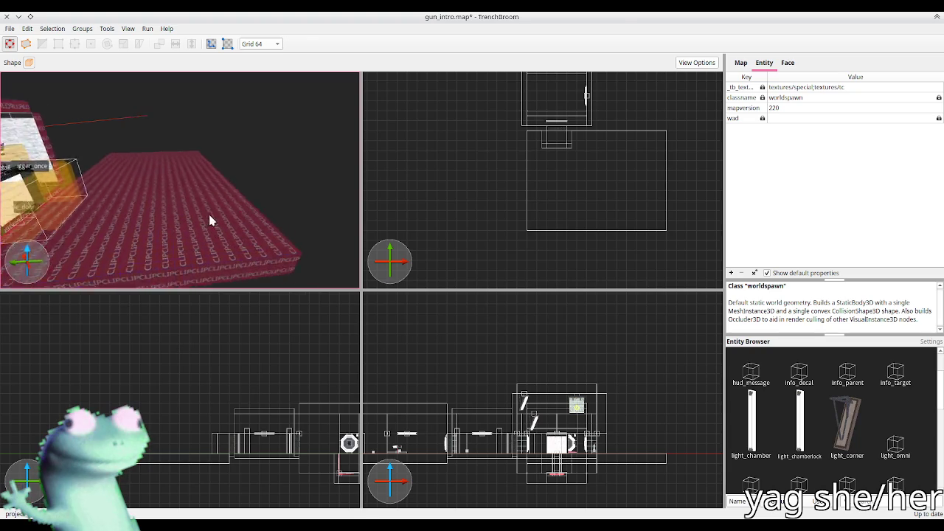
pyautogui.press('w')
pyautogui.click(172, 190)
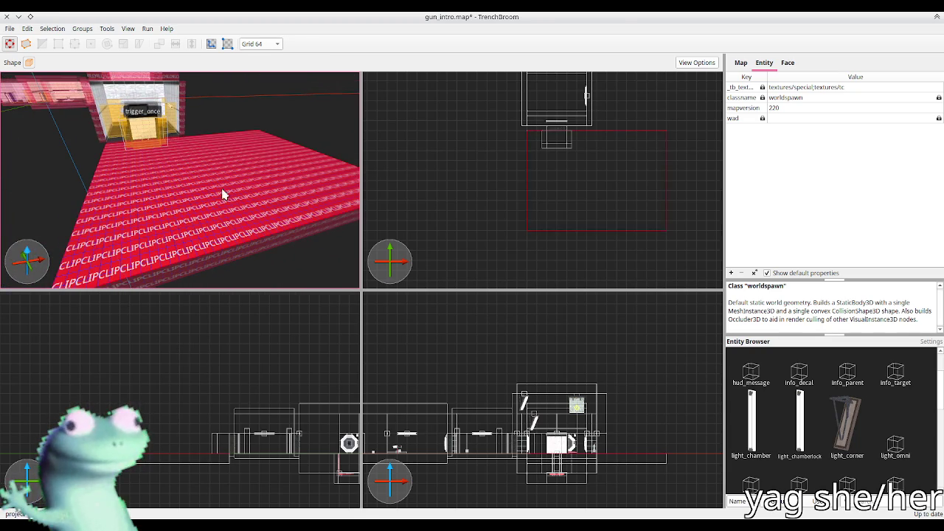
# Set the grid to 32 units and draw a 128×32 clip brush over the trigger area
pyautogui.click(511, 238)
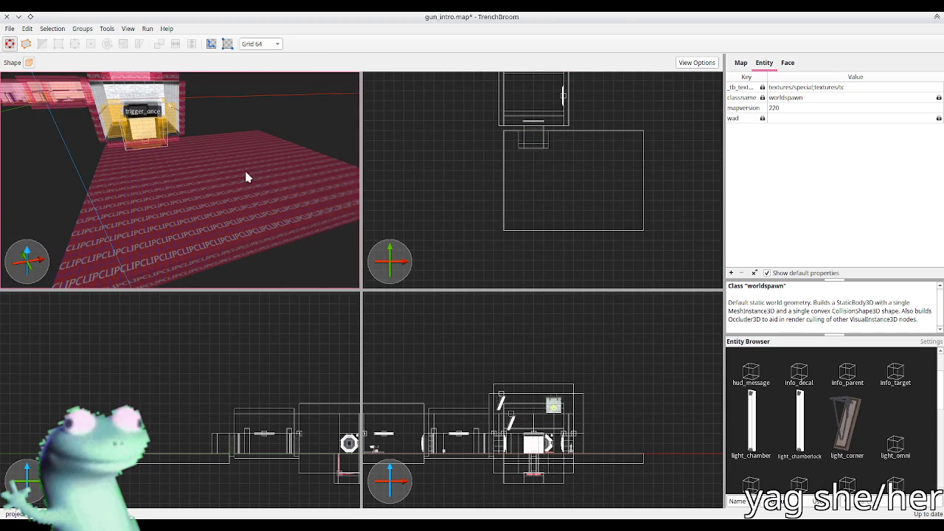
pyautogui.scroll(10, 243, 160)
pyautogui.scroll(5, 241, 178)
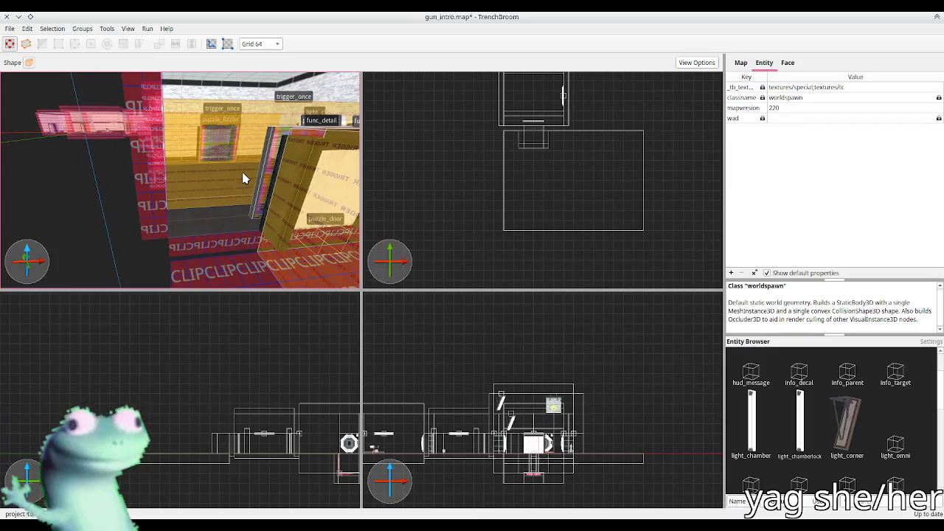
pyautogui.scroll(3, 521, 196)
pyautogui.press('[')
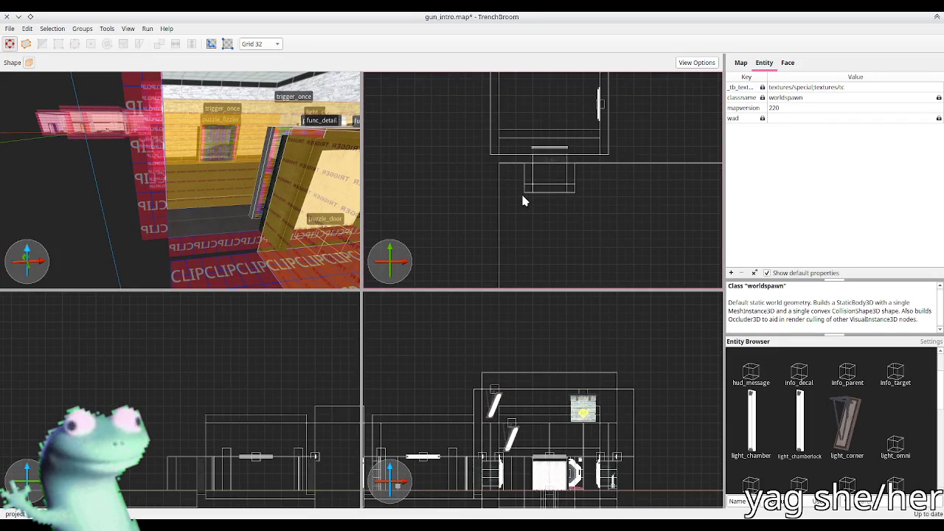
pyautogui.scroll(2, 521, 193)
pyautogui.moveTo(498, 154); pyautogui.dragTo(534, 166)
pyautogui.scroll(-10, 198, 151)
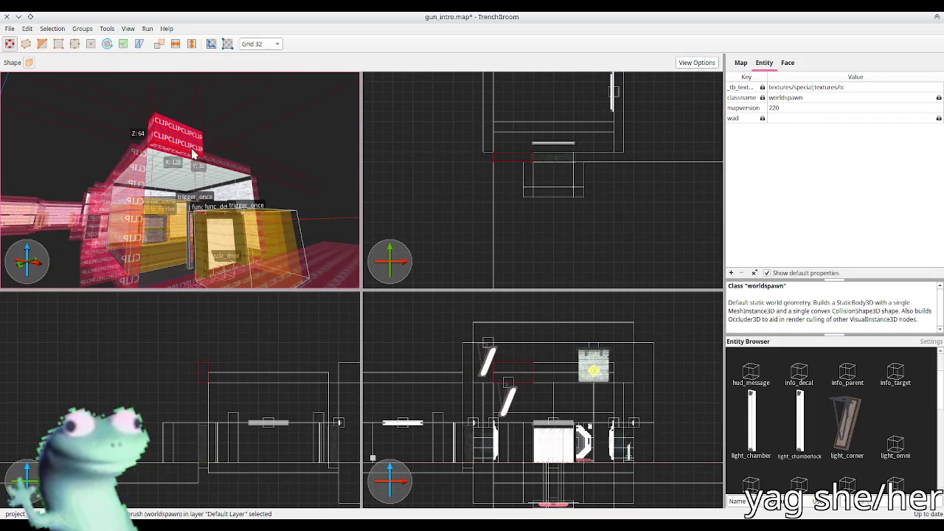
# Resize the new clip block to 288 units along X and 128 units tall
pyautogui.moveTo(198, 151)
pyautogui.mouseDown()
pyautogui.moveTo(186, 118)
pyautogui.moveTo(187, 146)
pyautogui.mouseUp()
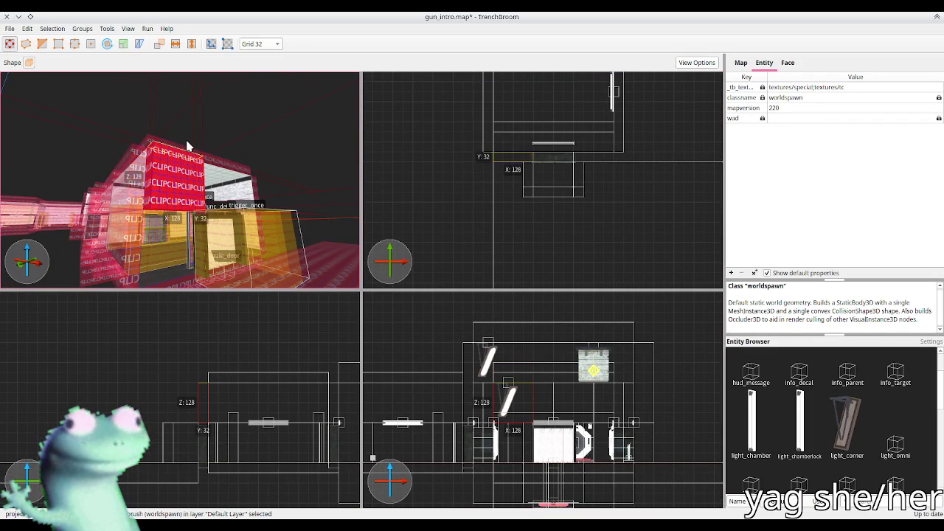
pyautogui.scroll(3, 183, 151)
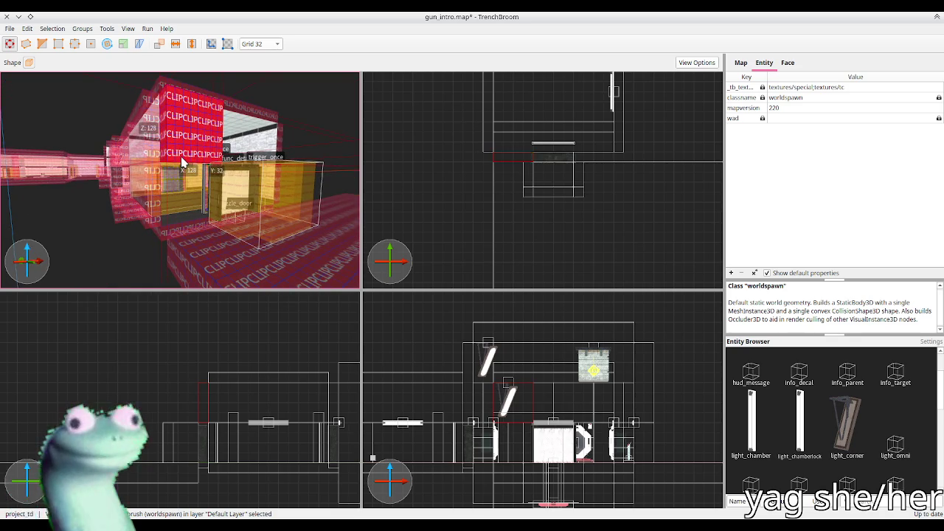
pyautogui.moveTo(181, 156); pyautogui.dragTo(183, 259)
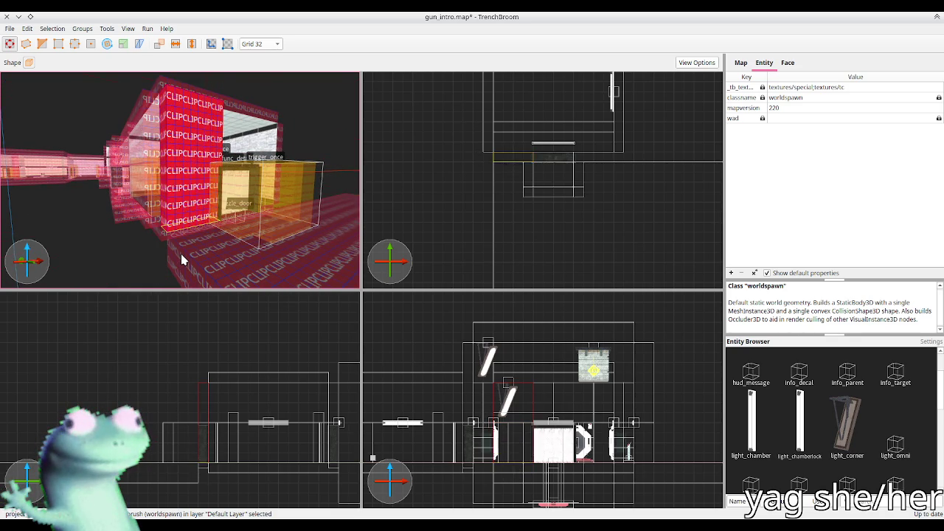
pyautogui.moveTo(519, 160)
pyautogui.mouseDown()
pyautogui.moveTo(594, 164)
pyautogui.moveTo(546, 160)
pyautogui.mouseUp()
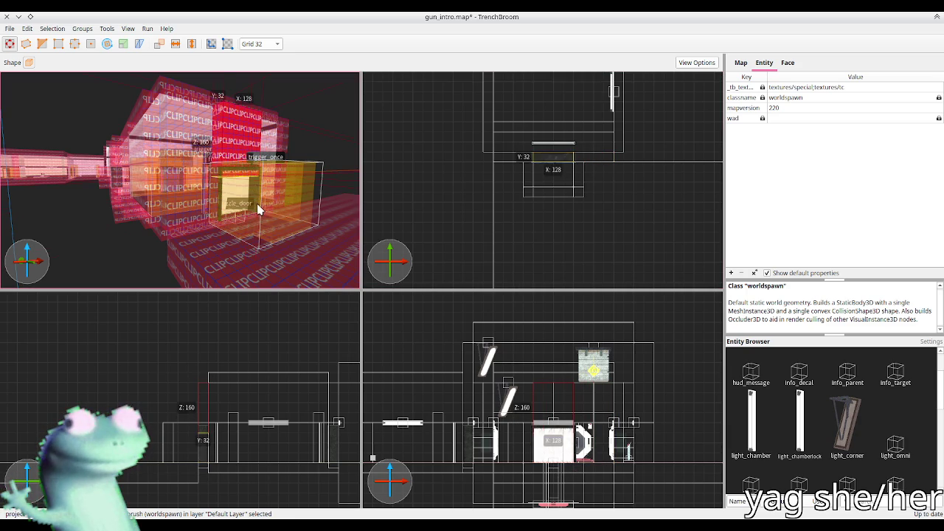
pyautogui.moveTo(258, 210); pyautogui.dragTo(260, 202)
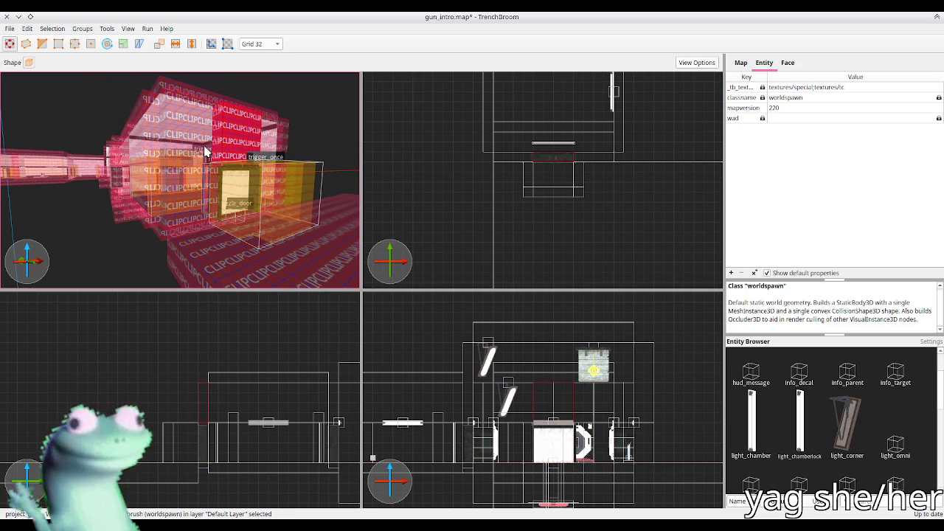
# Draw a low clip wall across the floor and stretch it to 864 units wide
pyautogui.moveTo(206, 152)
pyautogui.mouseDown()
pyautogui.moveTo(223, 148)
pyautogui.moveTo(213, 155)
pyautogui.moveTo(239, 169)
pyautogui.moveTo(192, 222)
pyautogui.moveTo(222, 205)
pyautogui.mouseUp()
pyautogui.moveTo(198, 167); pyautogui.dragTo(298, 140)
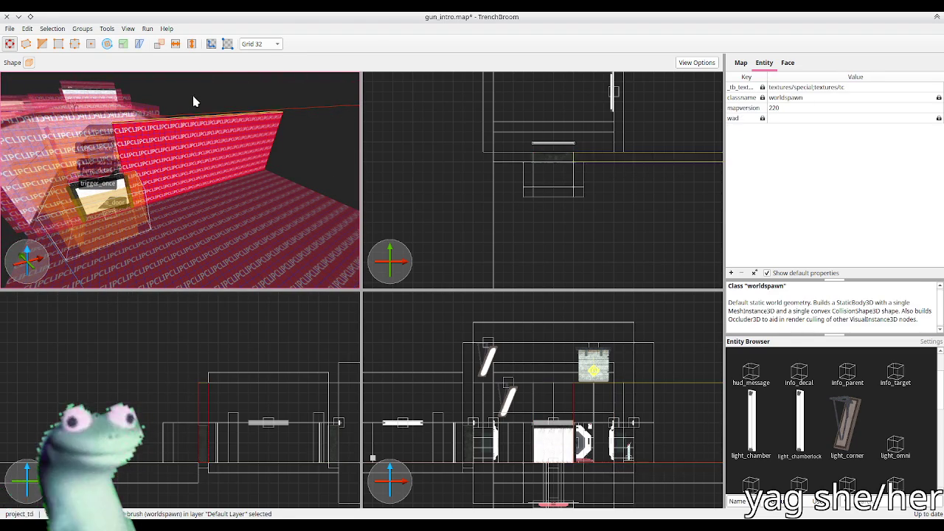
pyautogui.moveTo(197, 120); pyautogui.dragTo(197, 166)
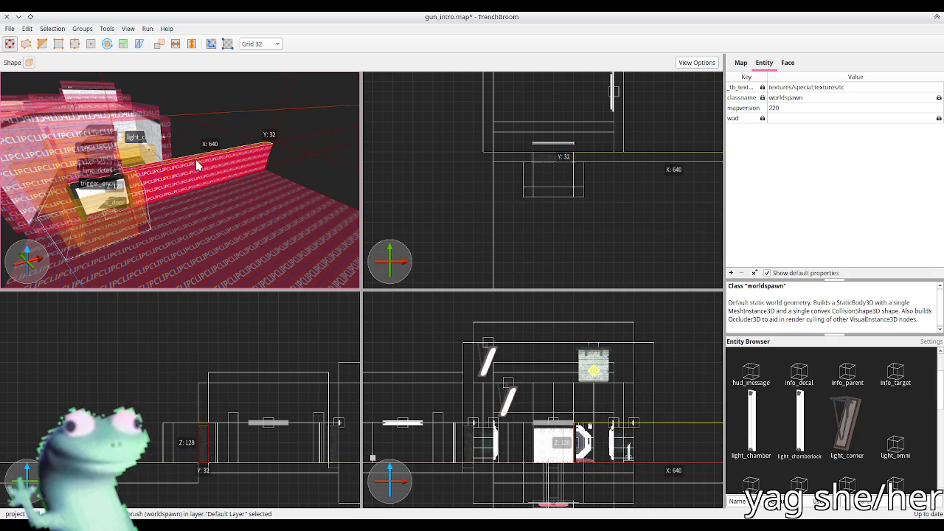
pyautogui.click(74, 168)
pyautogui.click(89, 148)
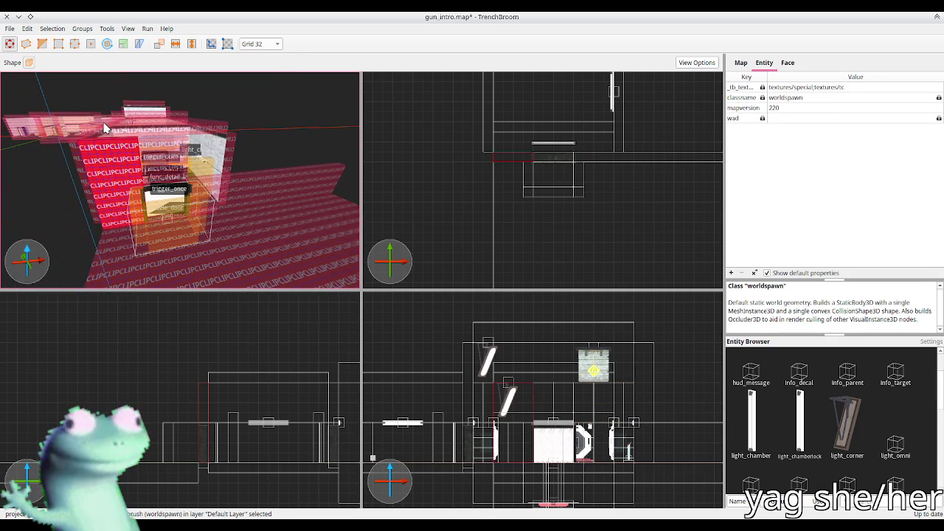
pyautogui.moveTo(122, 108); pyautogui.dragTo(129, 168)
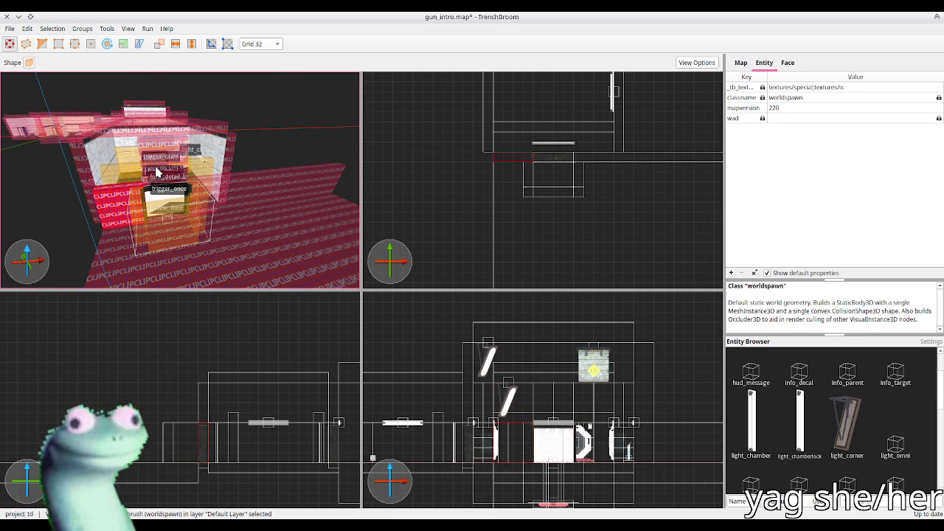
pyautogui.click(157, 172)
pyautogui.click(111, 168)
pyautogui.moveTo(31, 169); pyautogui.dragTo(436, 141)
pyautogui.click(438, 131)
pyautogui.scroll(3, 323, 109)
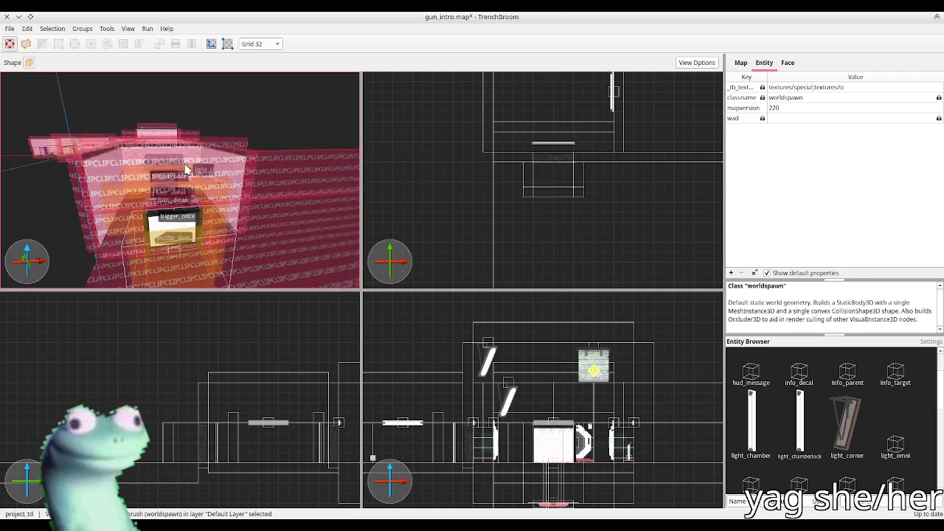
pyautogui.scroll(5, 186, 169)
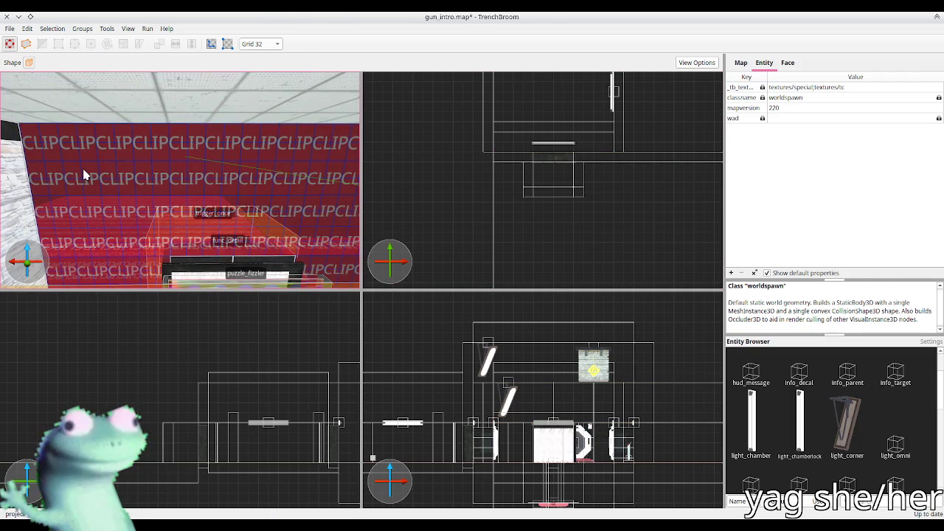
# Retexture the upper wall faces with tc/wallpanel_01b_b, undoing the mistaken wallpanel_01c_b
pyautogui.keyDown('shift'); pyautogui.click(143, 177); pyautogui.keyUp('shift')
pyautogui.click(788, 65)
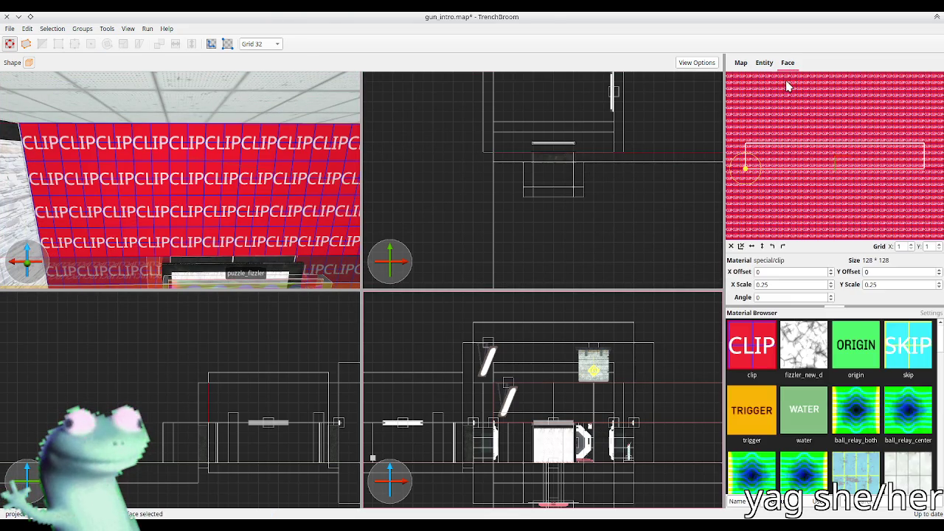
pyautogui.scroll(-10, 867, 417)
pyautogui.scroll(-2, 865, 415)
pyautogui.click(805, 428)
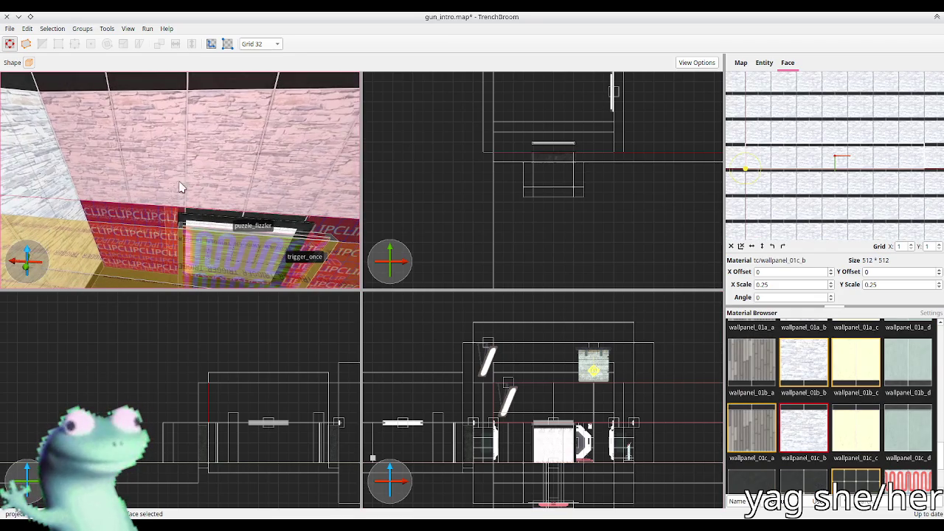
pyautogui.hotkey('ctrl', 'z')
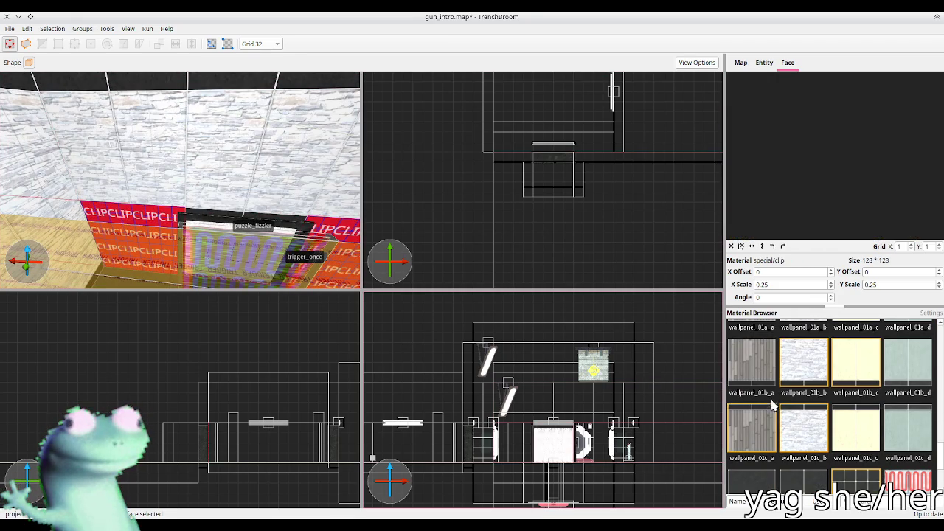
pyautogui.click(814, 375)
pyautogui.scroll(3, 140, 183)
pyautogui.press('Escape')
pyautogui.moveTo(229, 184); pyautogui.dragTo(177, 180)
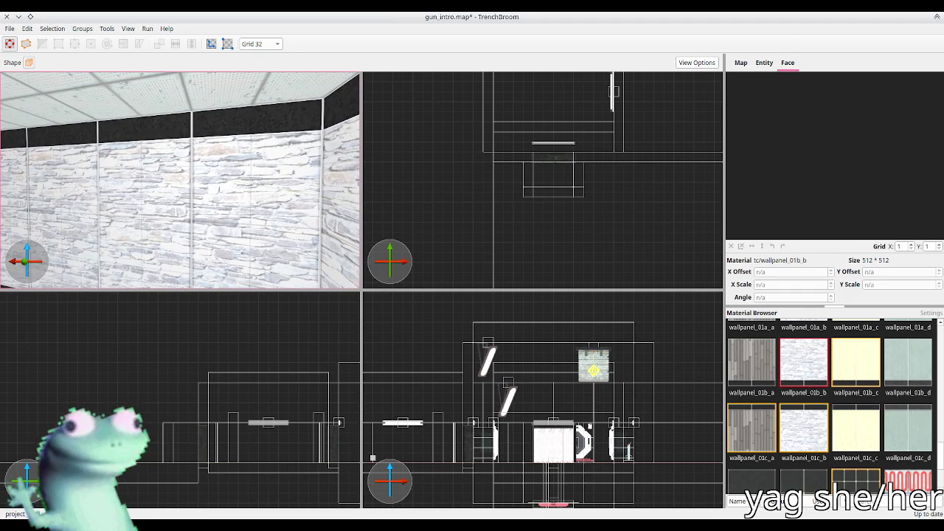
pyautogui.scroll(-10, 148, 133)
pyautogui.moveTo(226, 174); pyautogui.dragTo(206, 174)
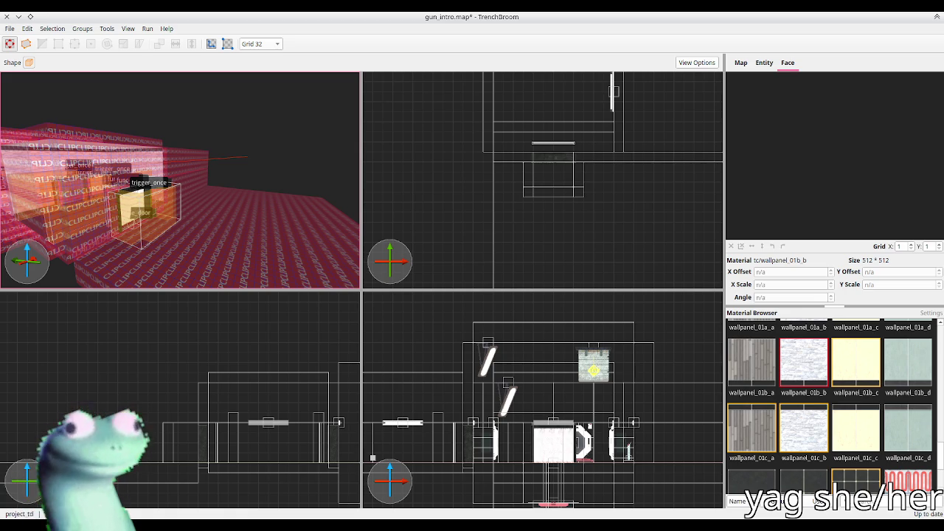
# Inspect the clip brushes around the trigger_once area and save gun_intro.map
pyautogui.moveTo(221, 185)
pyautogui.mouseDown()
pyautogui.moveTo(231, 205)
pyautogui.moveTo(219, 209)
pyautogui.mouseUp()
pyautogui.scroll(-2, 229, 202)
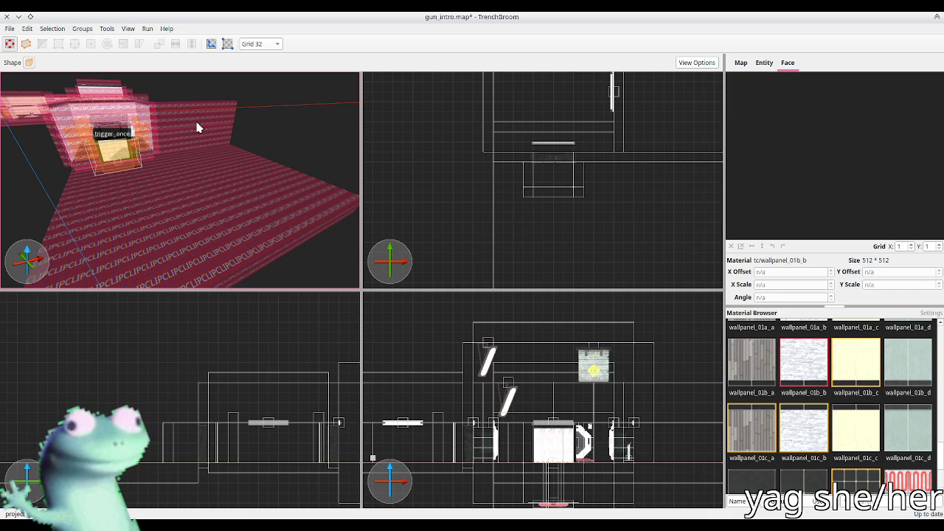
pyautogui.press('a')
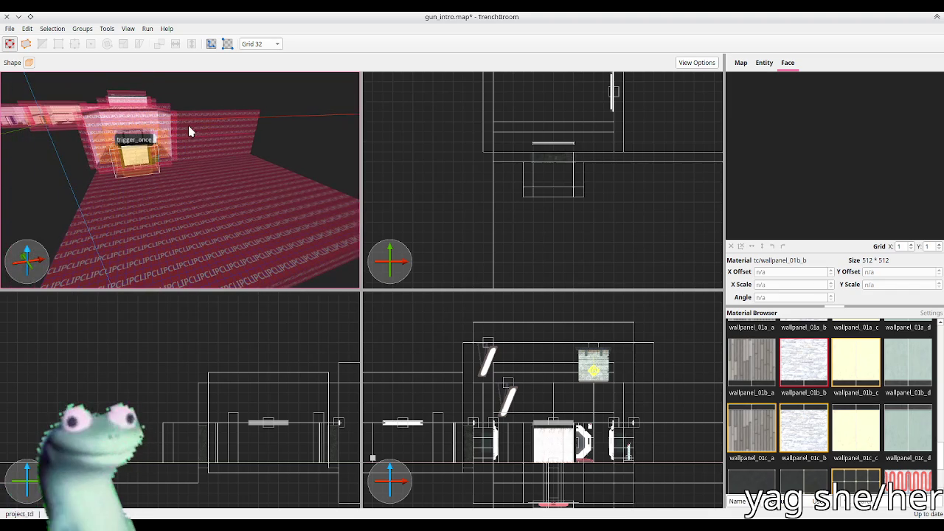
pyautogui.scroll(-3, 496, 214)
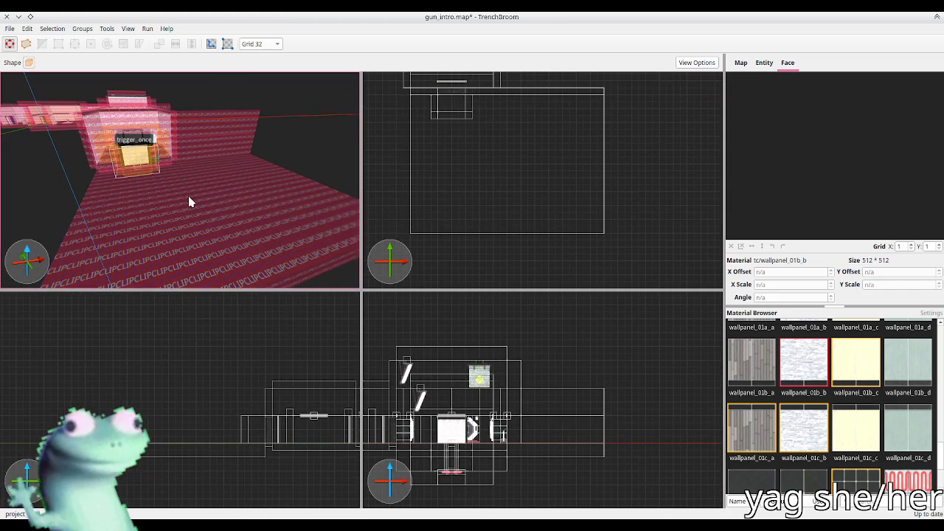
pyautogui.scroll(3, 188, 195)
pyautogui.scroll(-3, 221, 203)
pyautogui.click(225, 220)
pyautogui.click(672, 169)
pyautogui.hotkey('ctrl', 's')
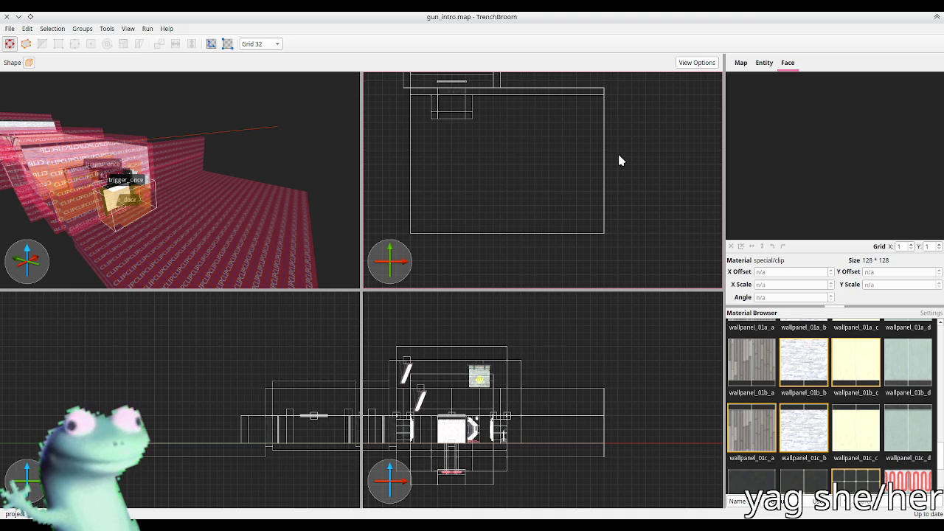
pyautogui.press('d')
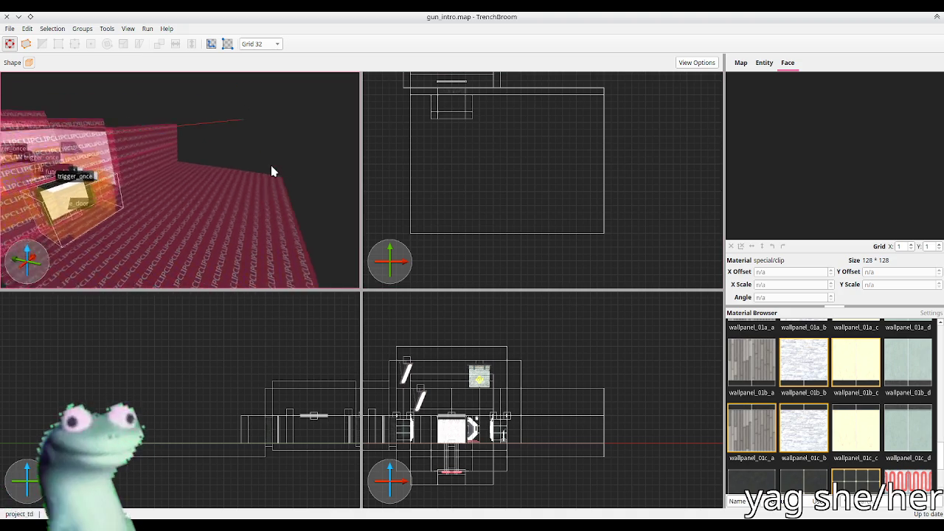
pyautogui.press('s')
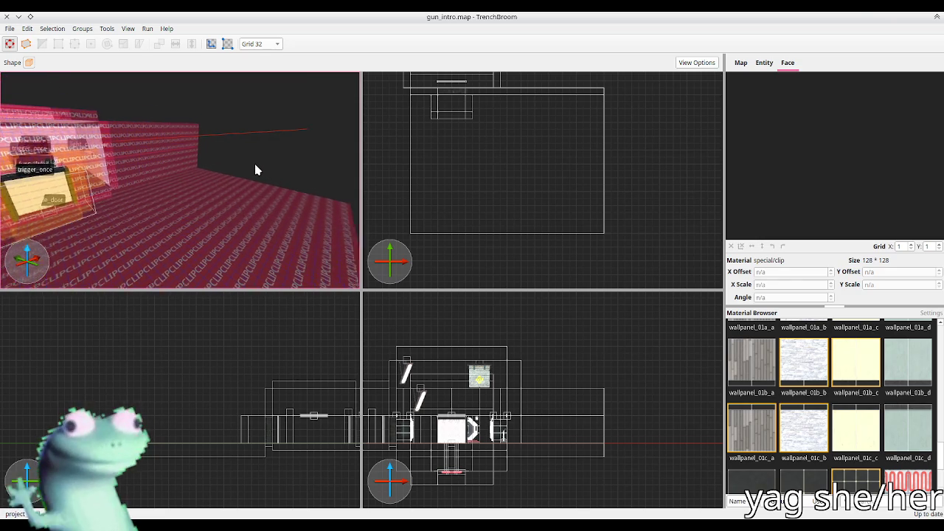
pyautogui.press('s')
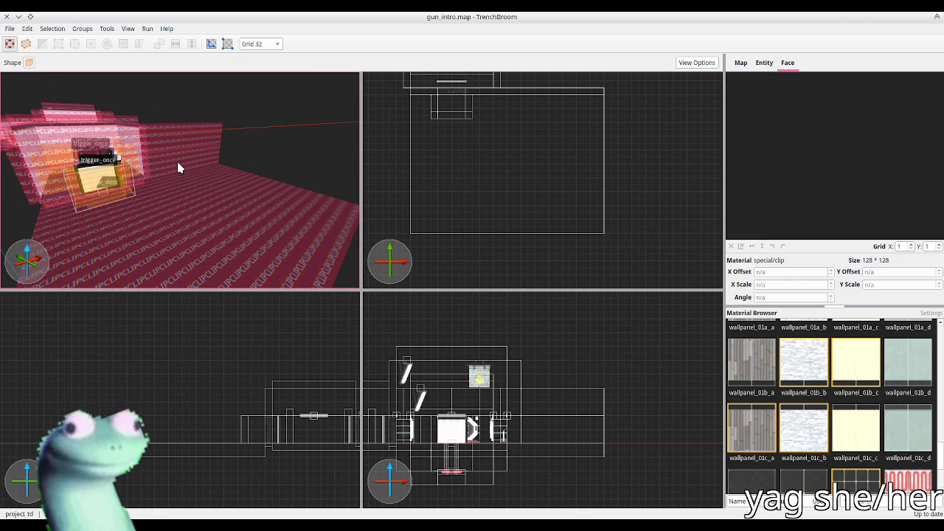
# Draw a new wall brush in the top 2D view stretched along the room, then save gun_intro.map
pyautogui.moveTo(400, 99); pyautogui.dragTo(409, 236)
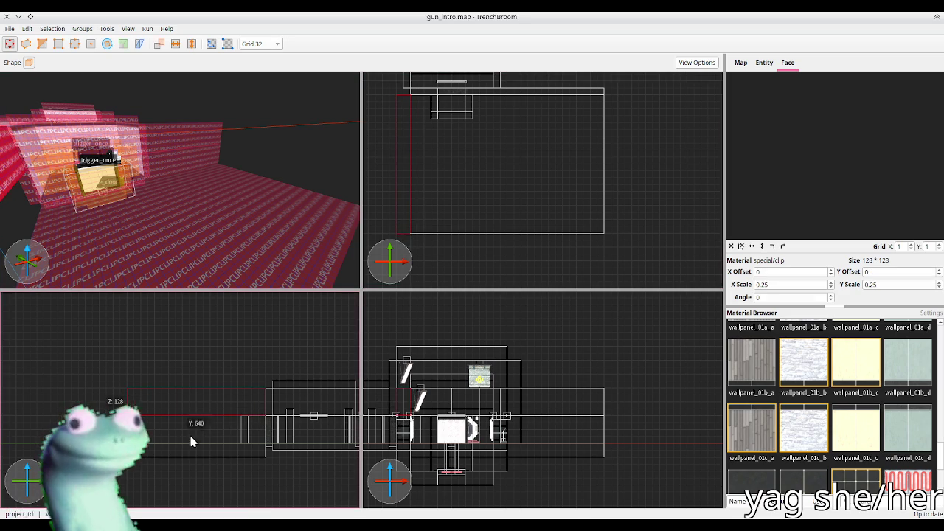
pyautogui.moveTo(148, 221)
pyautogui.mouseDown()
pyautogui.moveTo(64, 213)
pyautogui.moveTo(259, 211)
pyautogui.mouseUp()
pyautogui.moveTo(425, 117)
pyautogui.mouseDown()
pyautogui.moveTo(446, 261)
pyautogui.moveTo(438, 245)
pyautogui.moveTo(454, 157)
pyautogui.moveTo(438, 259)
pyautogui.moveTo(444, 288)
pyautogui.moveTo(443, 165)
pyautogui.moveTo(641, 166)
pyautogui.mouseUp()
pyautogui.press('Escape')
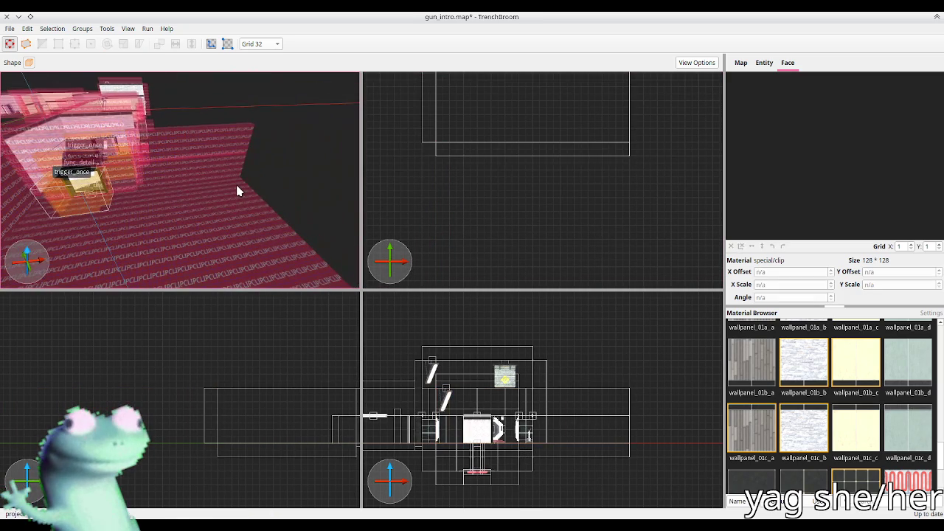
pyautogui.hotkey('ctrl', 's')
pyautogui.press('d')
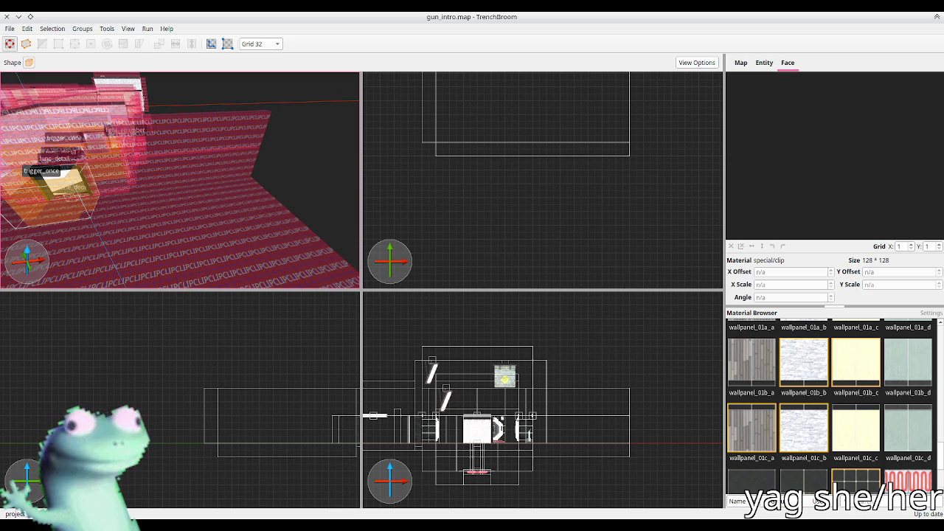
pyautogui.press('w')
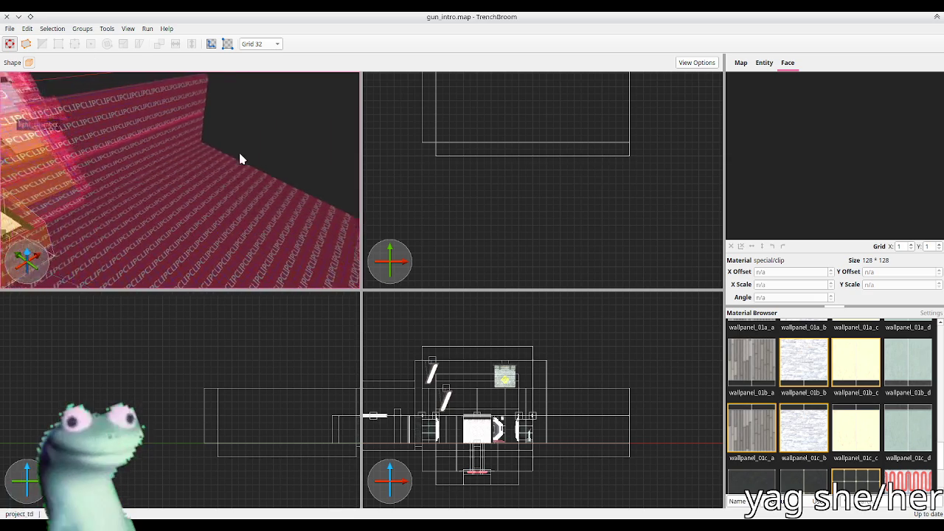
pyautogui.press('s')
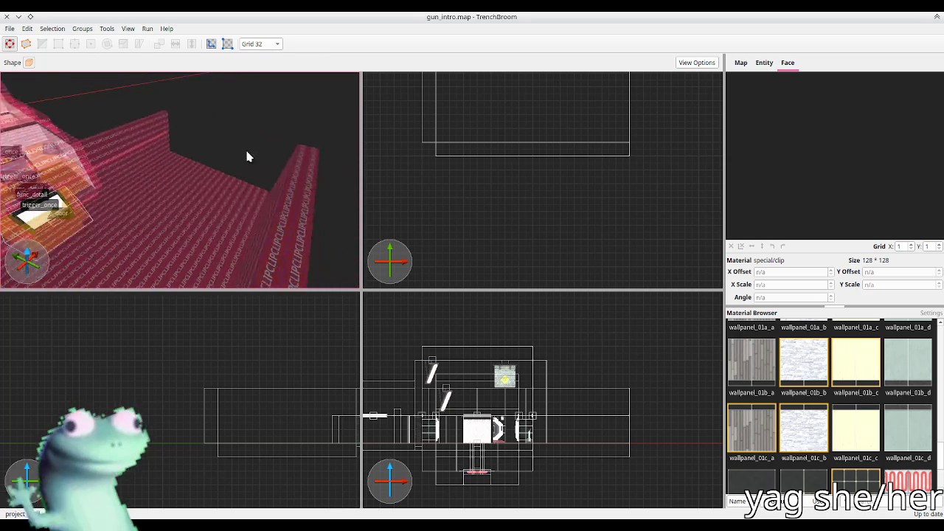
pyautogui.press('w')
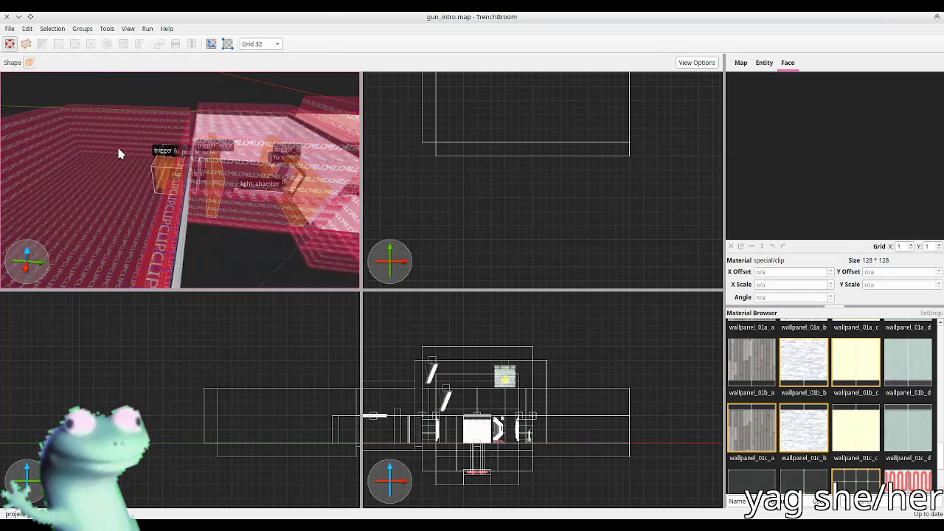
pyautogui.press('w')
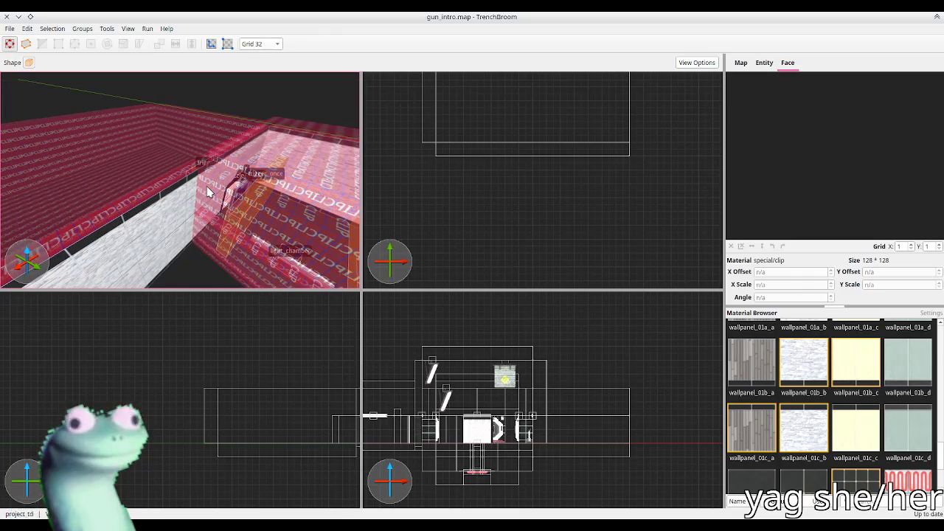
pyautogui.press('s')
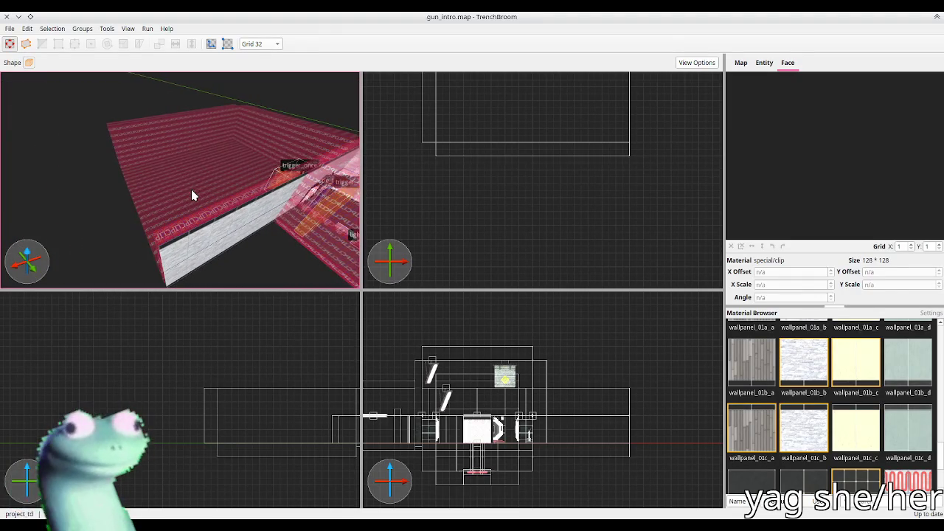
# Drag the clip wall's top face upward to make the ~960-unit wall taller
pyautogui.click(145, 165)
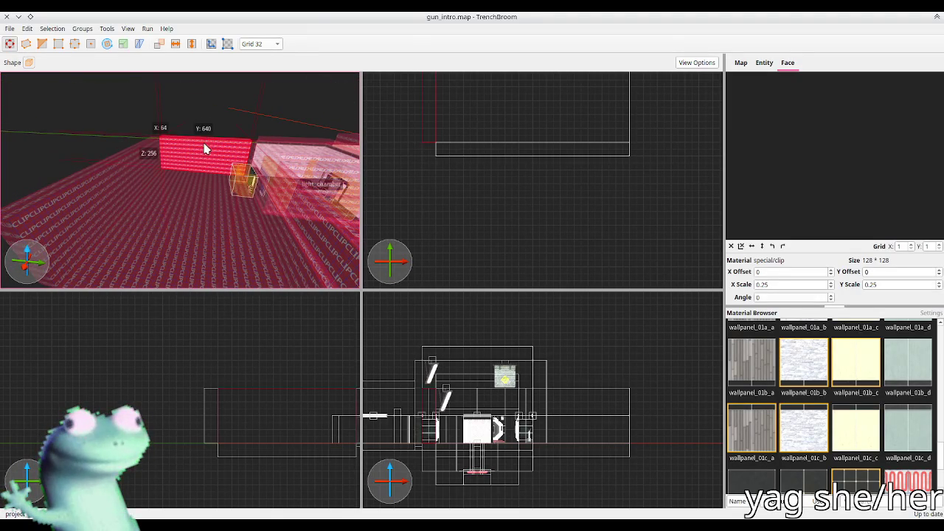
pyautogui.moveTo(145, 166)
pyautogui.mouseDown()
pyautogui.moveTo(108, 152)
pyautogui.moveTo(100, 172)
pyautogui.moveTo(103, 137)
pyautogui.mouseUp()
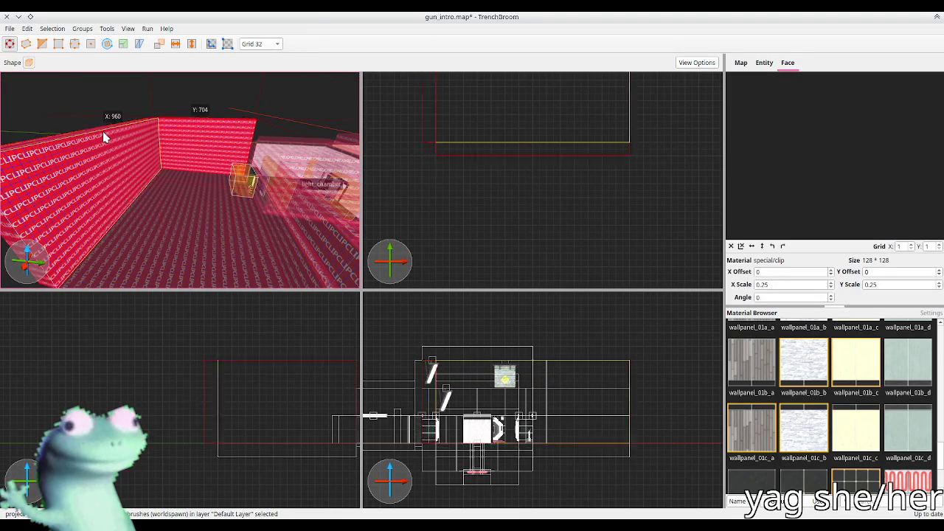
pyautogui.press('Escape')
pyautogui.click(282, 172)
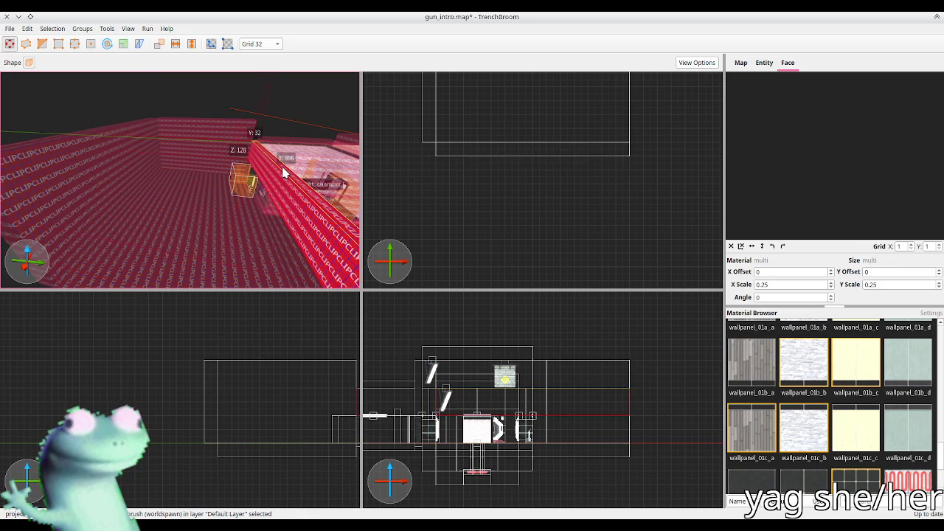
pyautogui.click(234, 98)
pyautogui.moveTo(165, 188); pyautogui.dragTo(284, 186)
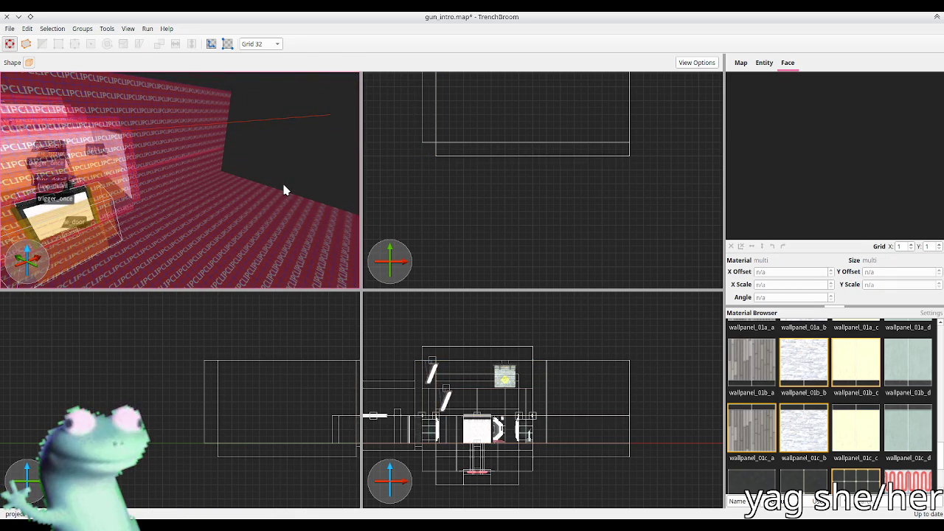
pyautogui.moveTo(284, 189)
pyautogui.mouseDown()
pyautogui.moveTo(223, 187)
pyautogui.moveTo(215, 211)
pyautogui.moveTo(223, 190)
pyautogui.moveTo(247, 181)
pyautogui.mouseUp()
pyautogui.scroll(-3, 247, 181)
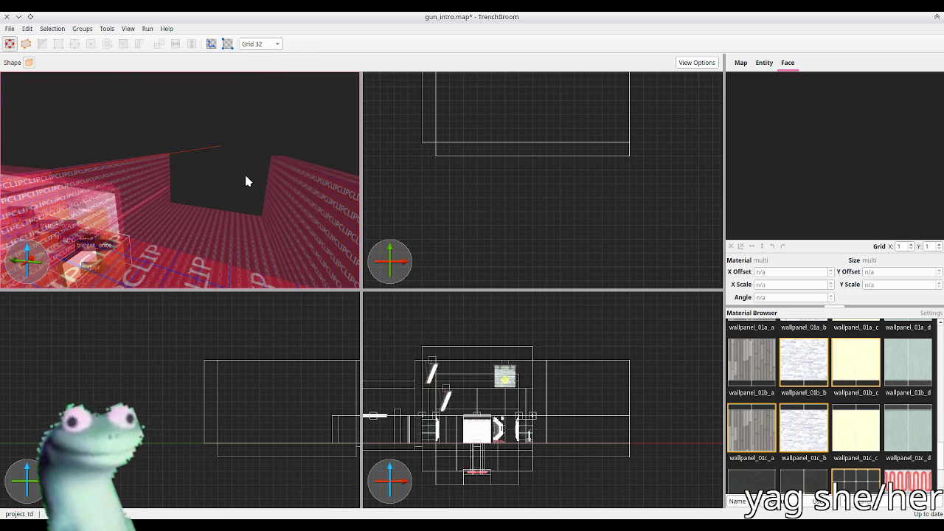
pyautogui.scroll(3, 247, 181)
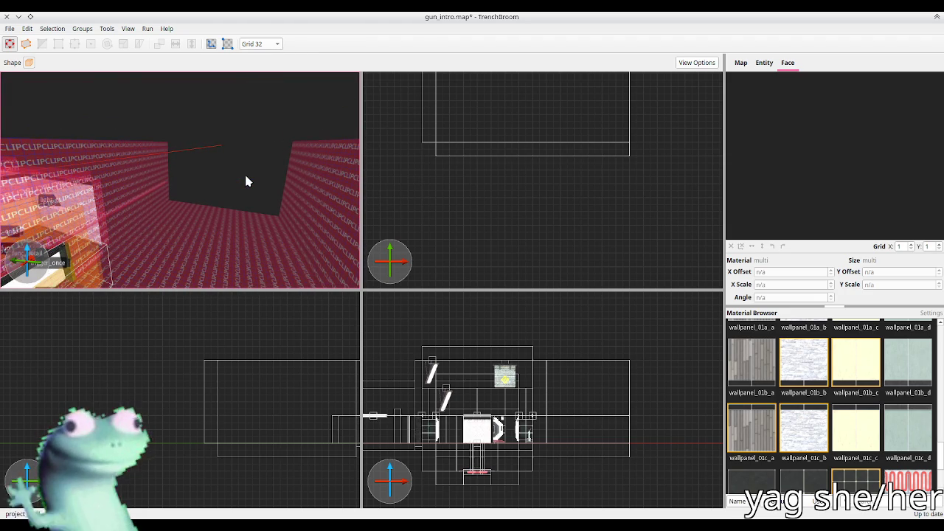
pyautogui.moveTo(247, 181); pyautogui.dragTo(208, 195)
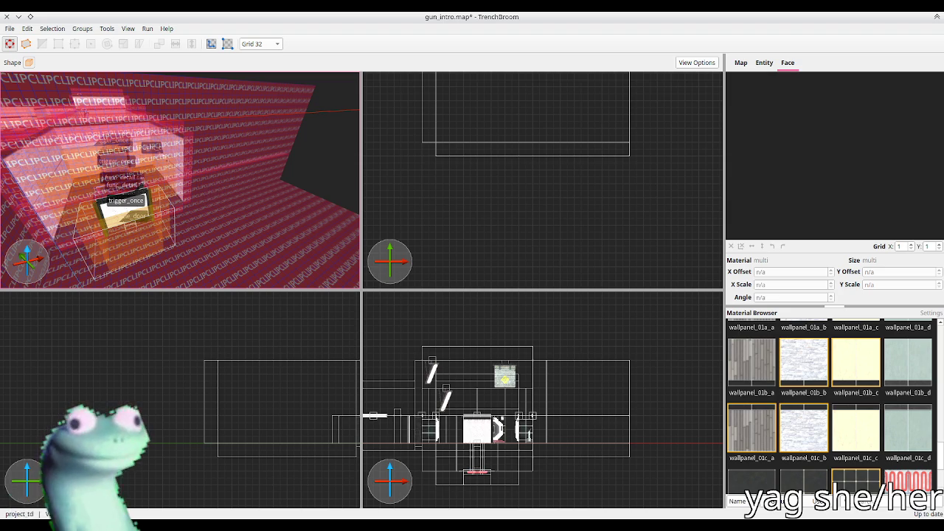
pyautogui.press('d')
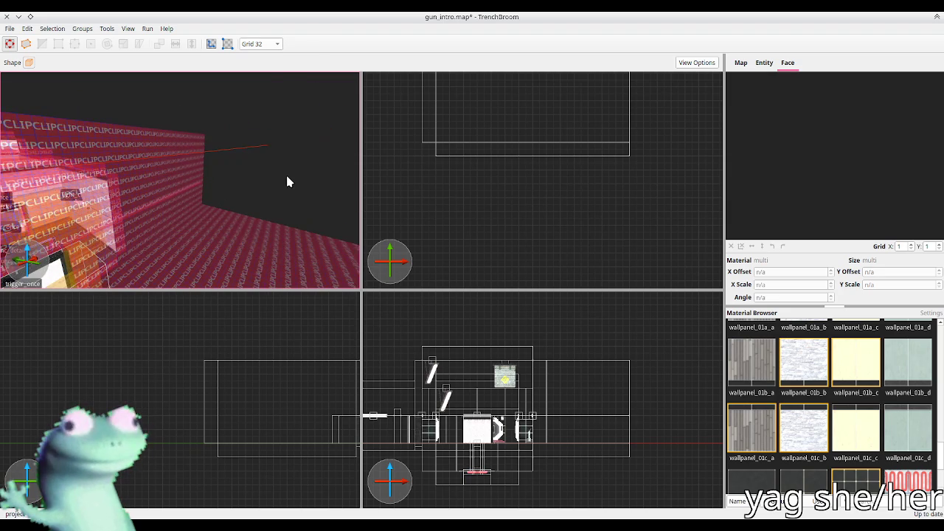
pyautogui.moveTo(279, 189); pyautogui.dragTo(232, 211)
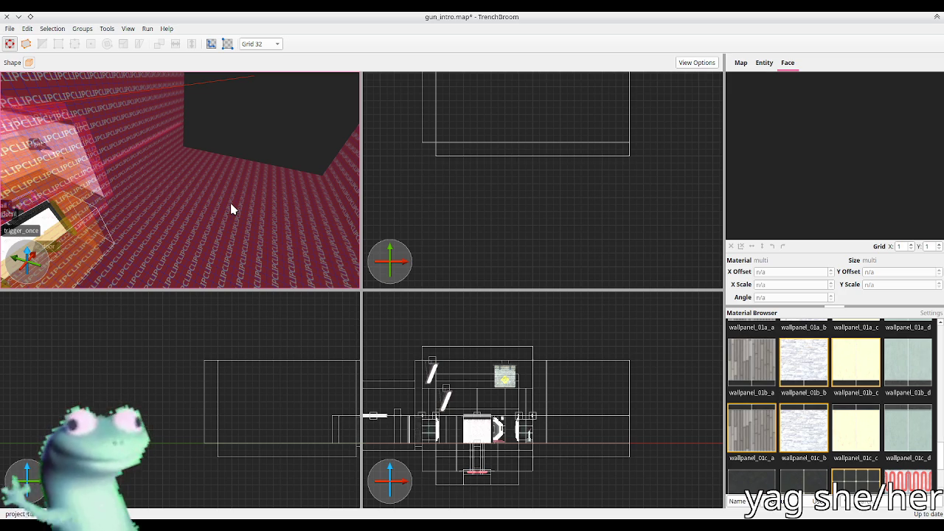
pyautogui.scroll(-3, 212, 198)
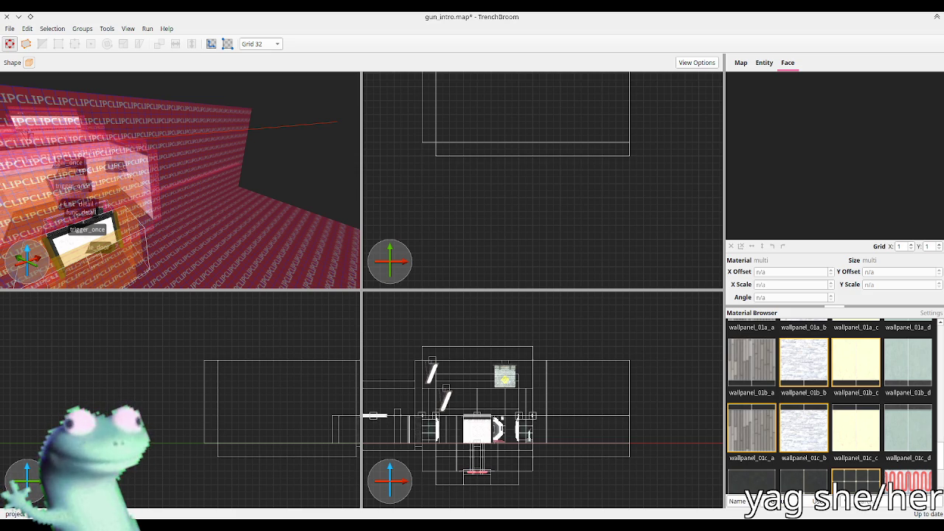
# Zoom in on the map, save gun_intro.map, and switch to Godot's c1_gun_intro scene
pyautogui.scroll(3, 208, 162)
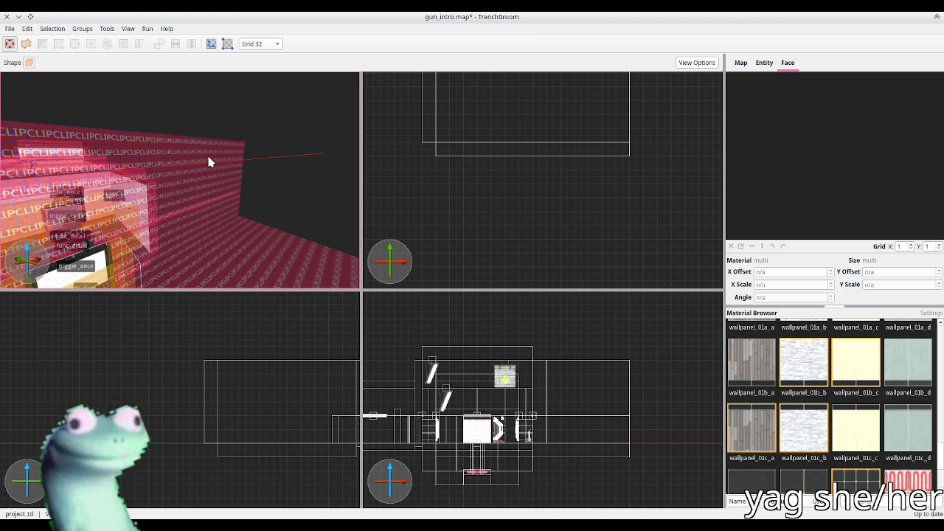
pyautogui.scroll(10, 209, 162)
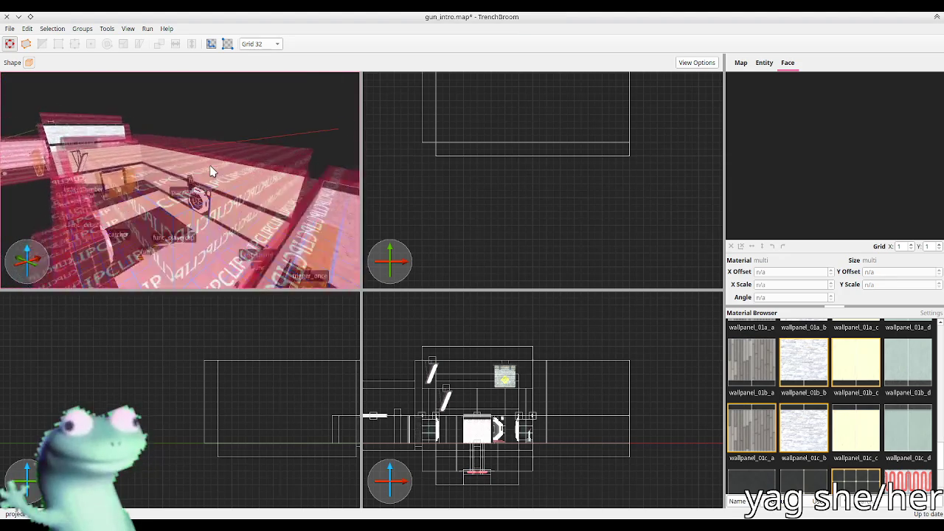
pyautogui.scroll(10, 247, 183)
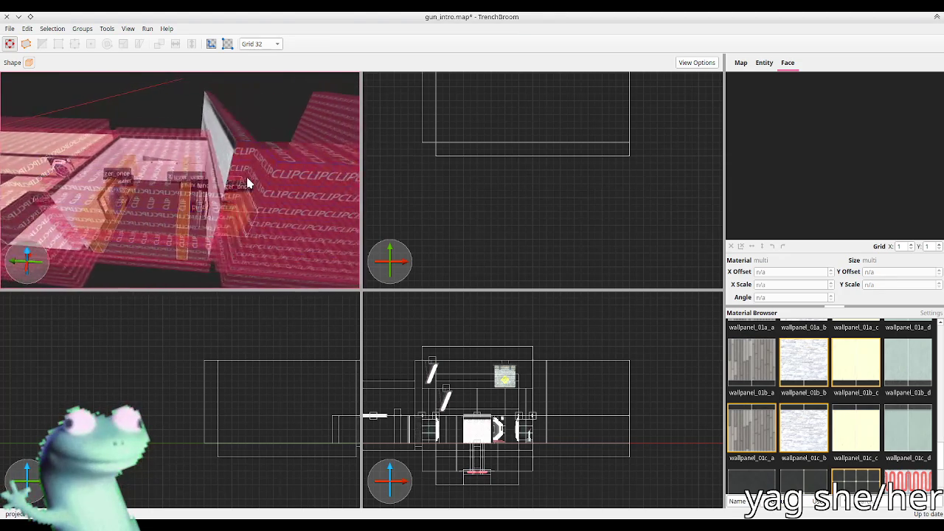
pyautogui.scroll(10, 248, 183)
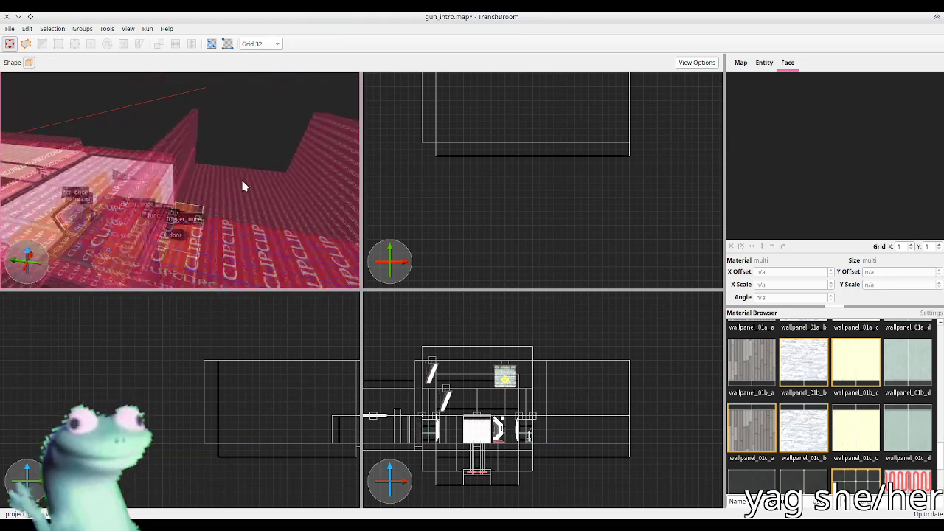
pyautogui.scroll(5, 236, 195)
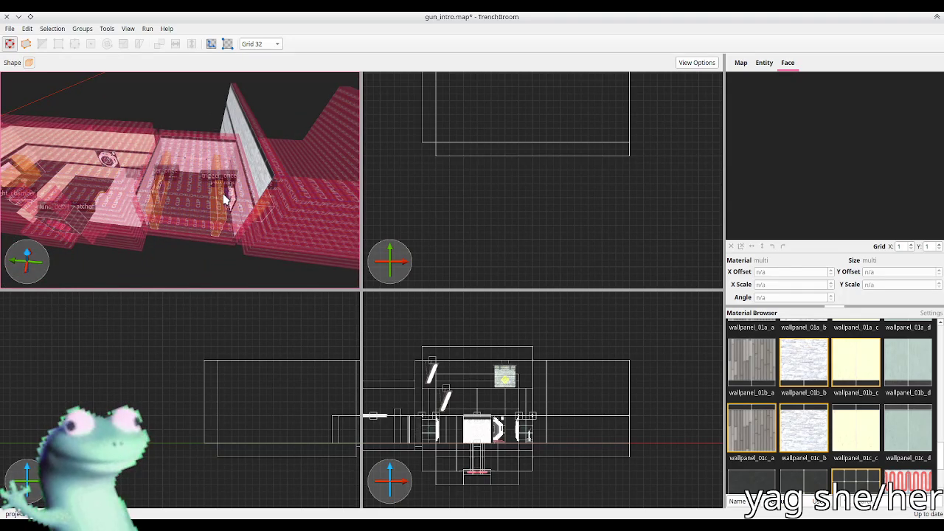
pyautogui.scroll(3, 225, 199)
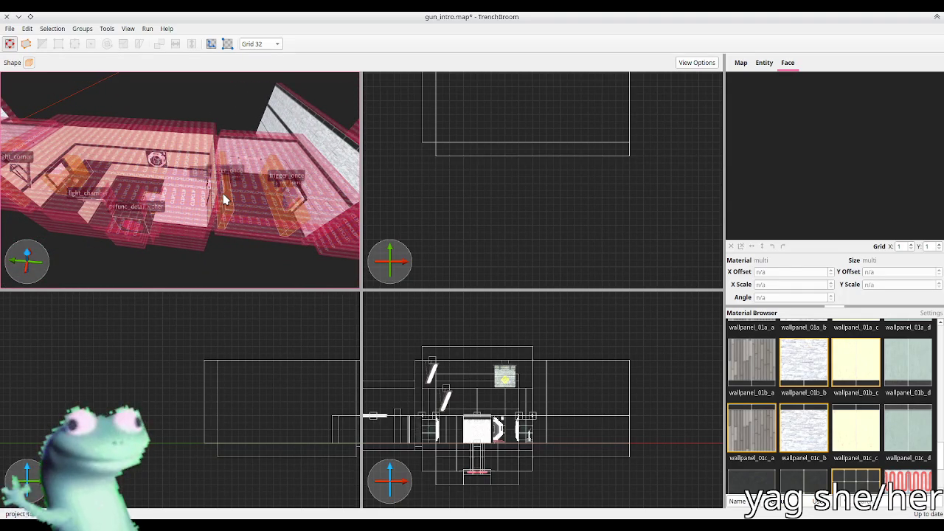
pyautogui.hotkey('ctrl', 's')
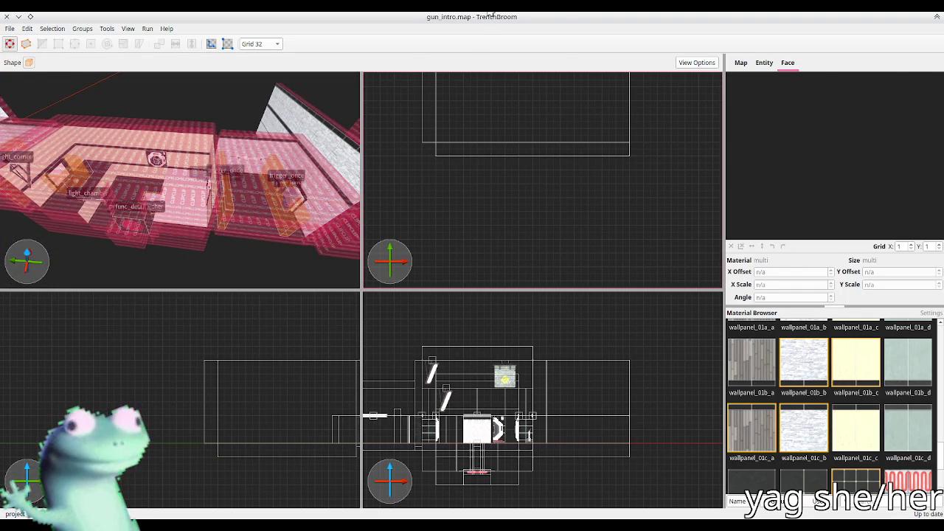
pyautogui.hotkey('alt', 'Tab')
# Open the demo_03 scene tab in Godot's 3D viewport
pyautogui.press('f')
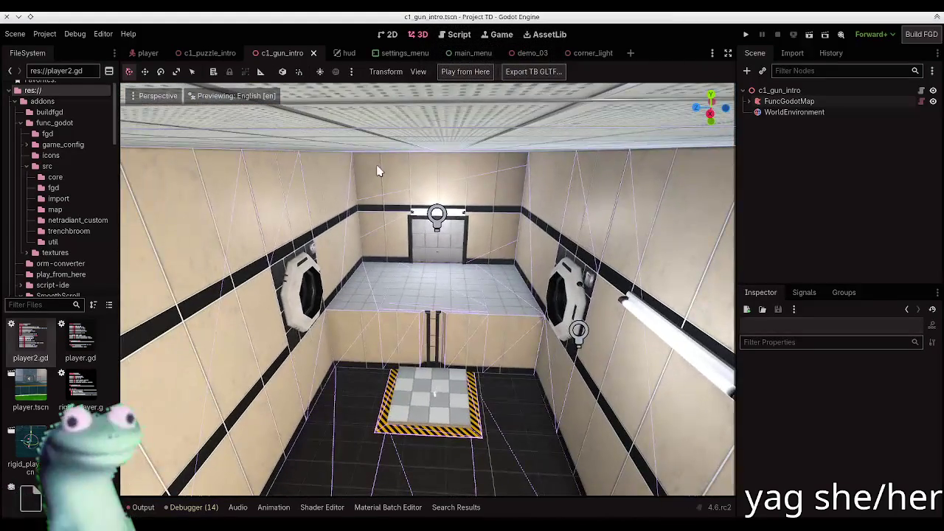
pyautogui.click(529, 52)
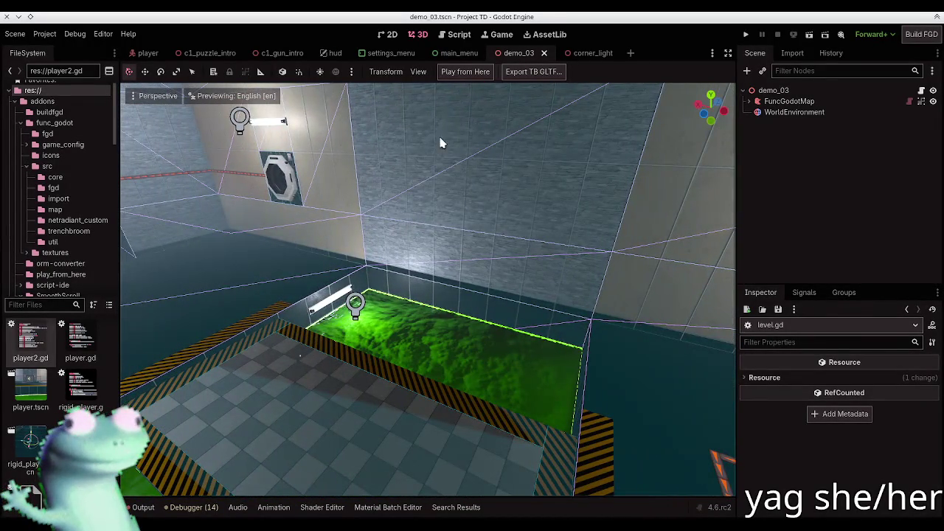
# Untick CollisionShape3D under View > Gizmos, then return to gun_intro.map in TrenchBroom
pyautogui.click(418, 72)
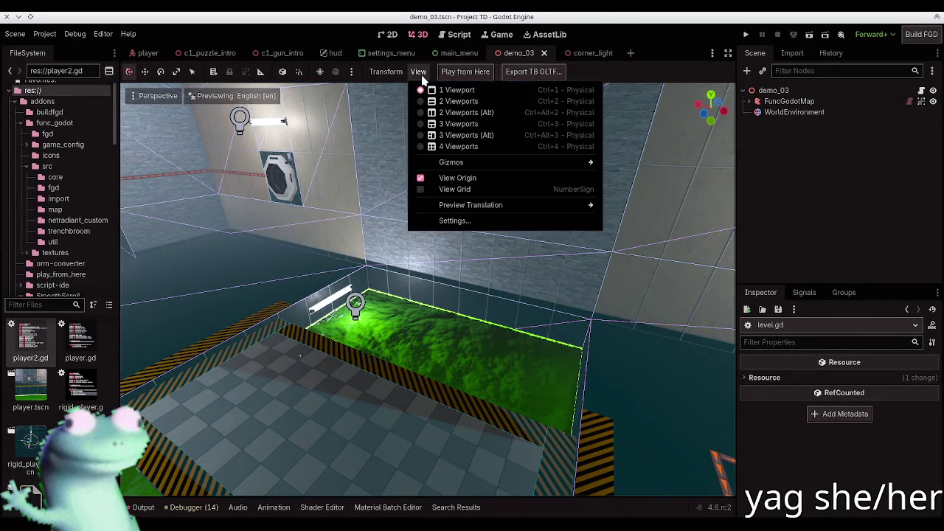
pyautogui.moveTo(502, 163)
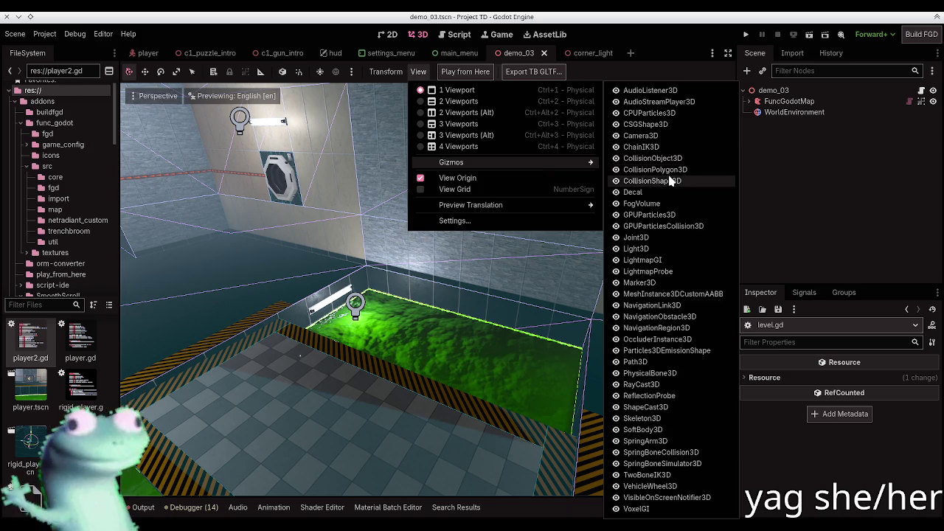
pyautogui.click(675, 182)
pyautogui.click(826, 196)
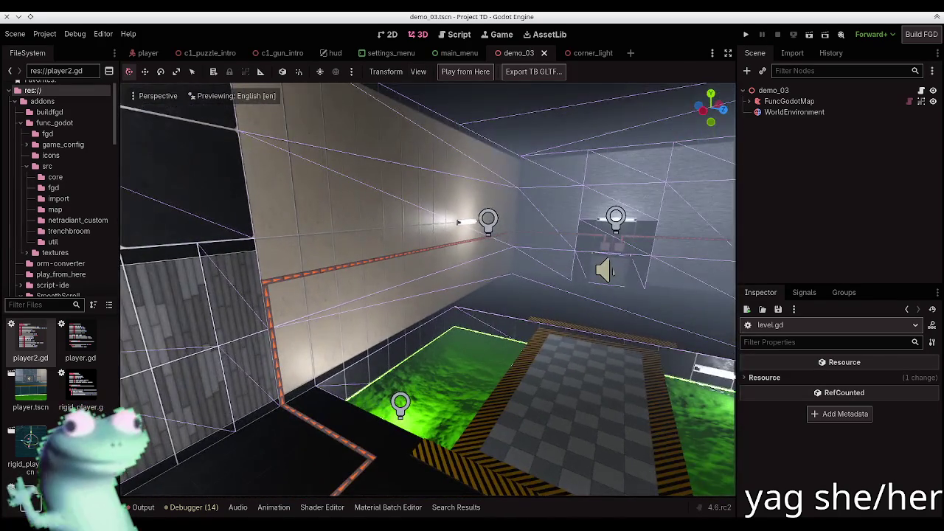
pyautogui.hotkey('alt', 'Tab')
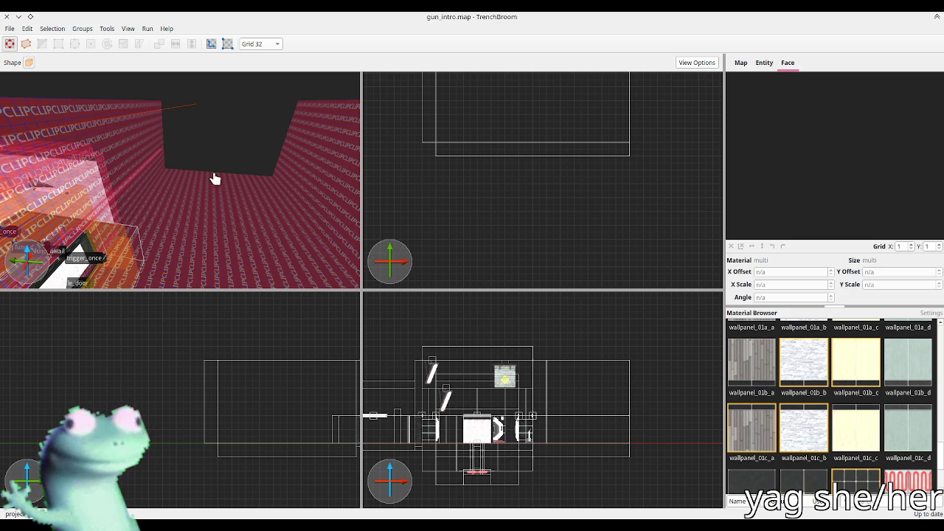
# Fly the 3D camera through the red CLIP corridor, then bring up prefabs.map
pyautogui.scroll(5, 179, 180)
pyautogui.moveTo(203, 175)
pyautogui.mouseDown()
pyautogui.moveTo(181, 172)
pyautogui.moveTo(162, 198)
pyautogui.moveTo(170, 190)
pyautogui.moveTo(142, 198)
pyautogui.mouseUp()
pyautogui.press('w')
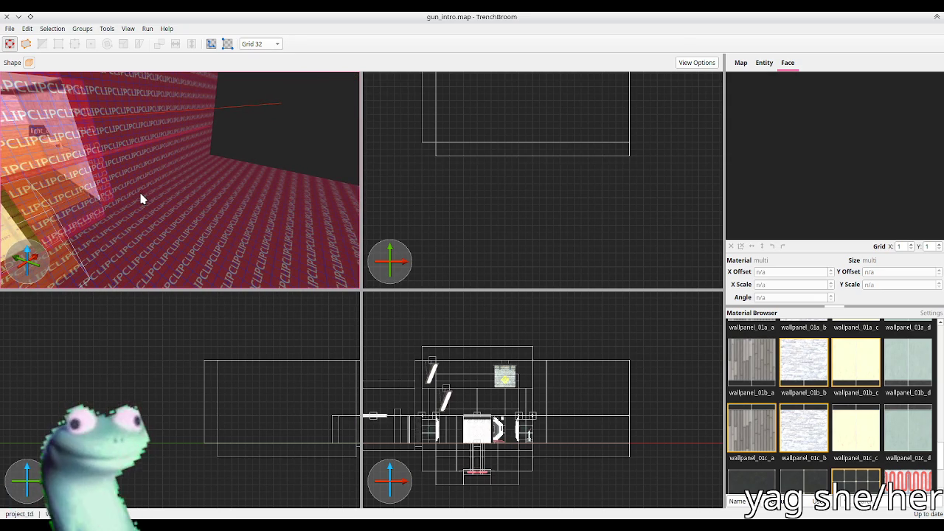
pyautogui.press('s')
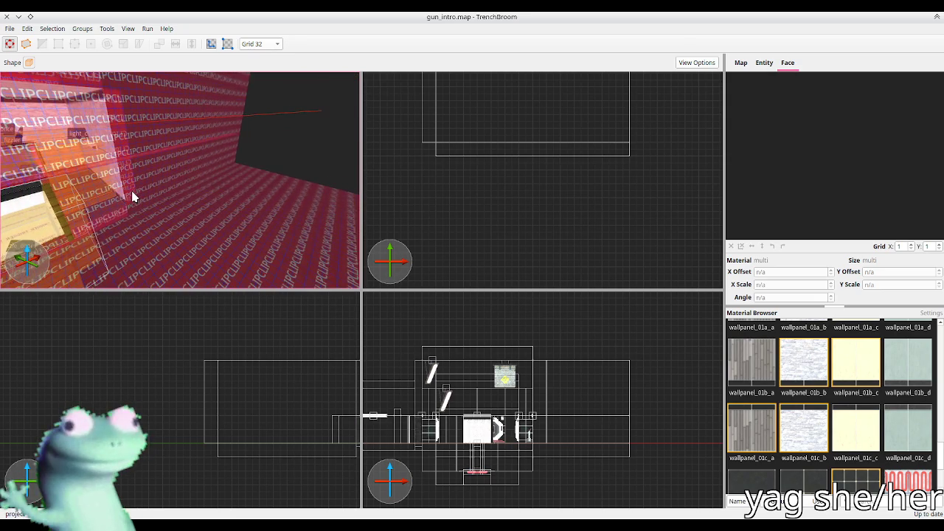
pyautogui.press('w')
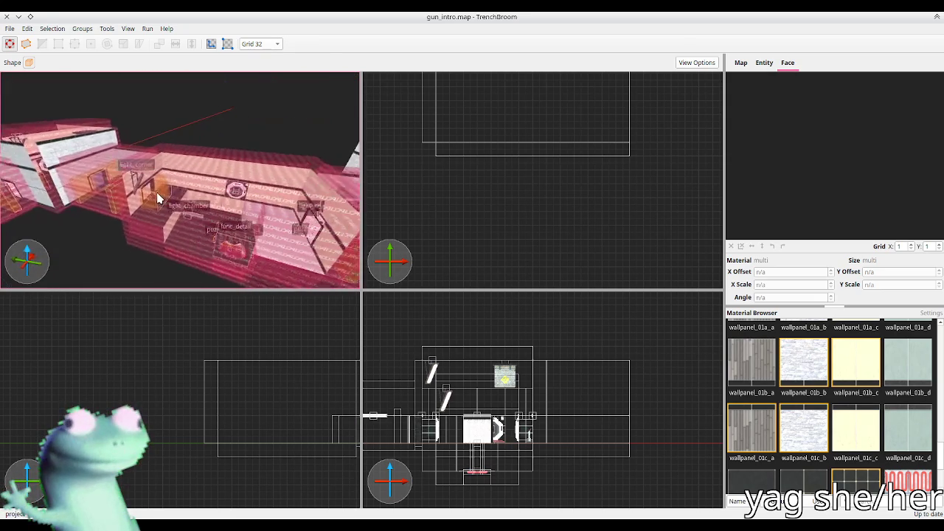
pyautogui.moveTo(189, 186); pyautogui.dragTo(142, 194)
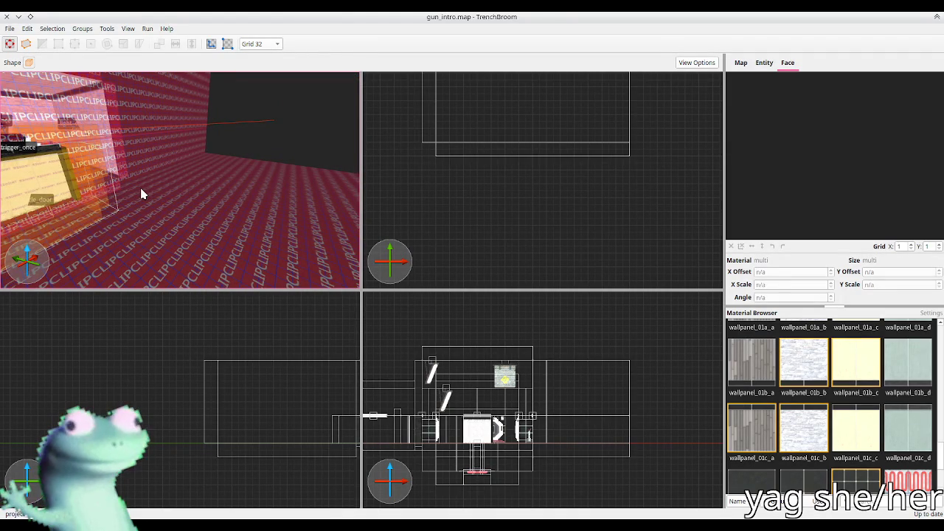
pyautogui.press('s')
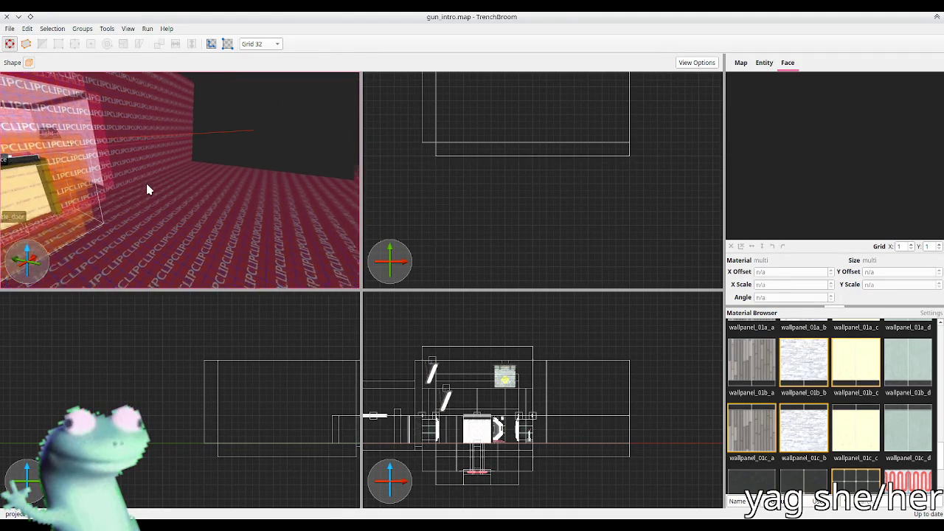
pyautogui.press('w')
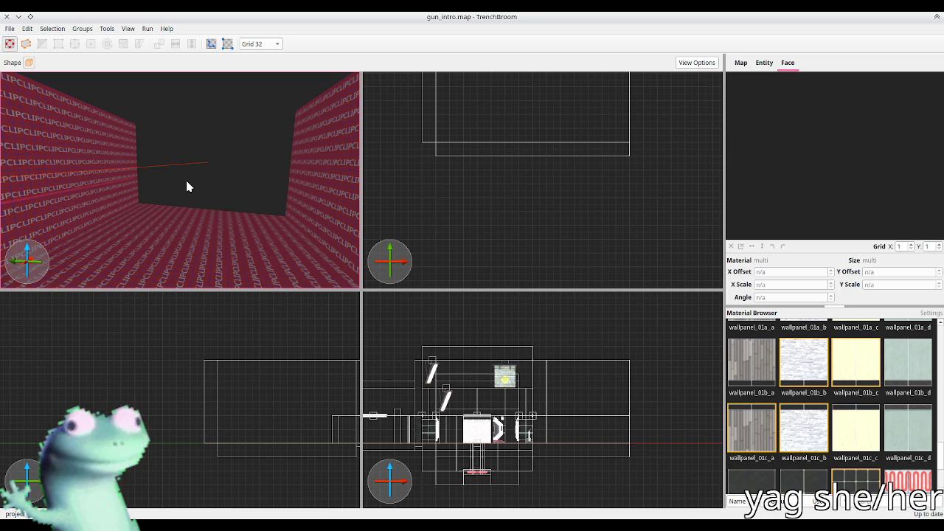
pyautogui.hotkey('alt', 'Tab')
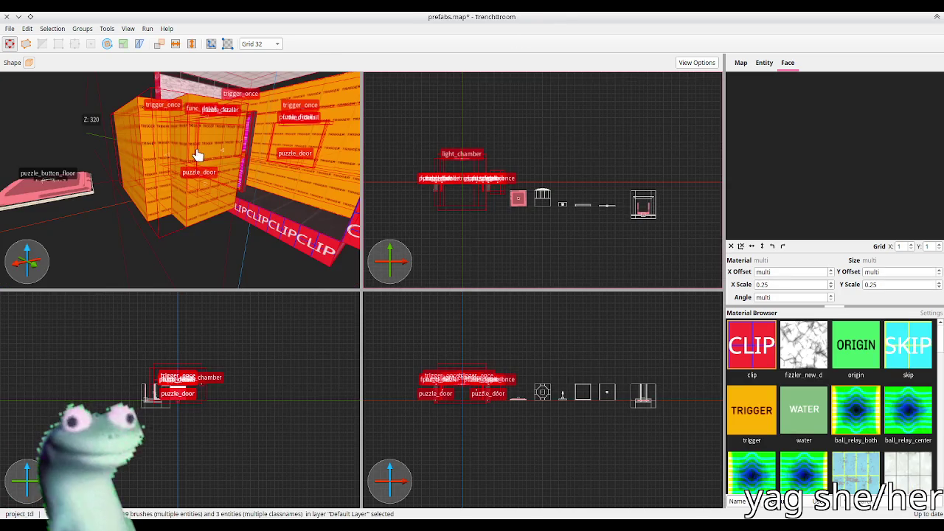
# Copy the puzzle_ball_catcher from prefabs.map and paste it into gun_intro
pyautogui.click(194, 231)
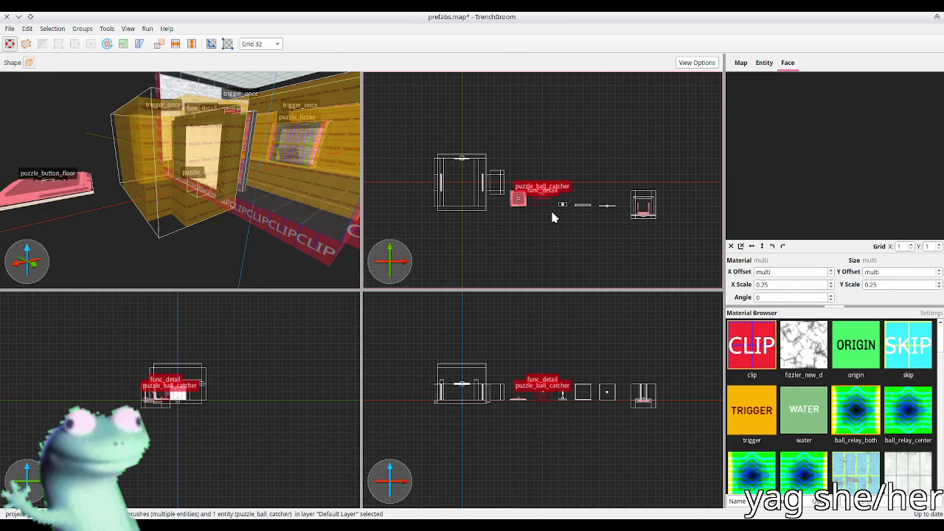
pyautogui.hotkey('alt', 'Tab')
pyautogui.hotkey('ctrl', 'v')
# Position the ball catcher against the CLIP wall, using 128- and 64-unit grids
pyautogui.moveTo(546, 199); pyautogui.dragTo(539, 141)
pyautogui.moveTo(528, 380); pyautogui.dragTo(528, 408)
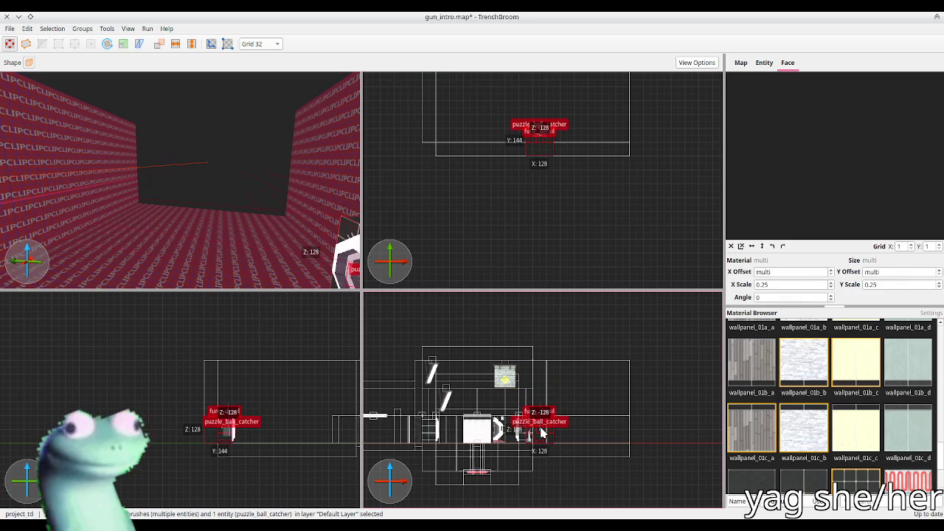
pyautogui.moveTo(538, 156); pyautogui.dragTo(532, 158)
pyautogui.hotkey('ctrl', 'u')
pyautogui.press('+')
pyautogui.press('+')
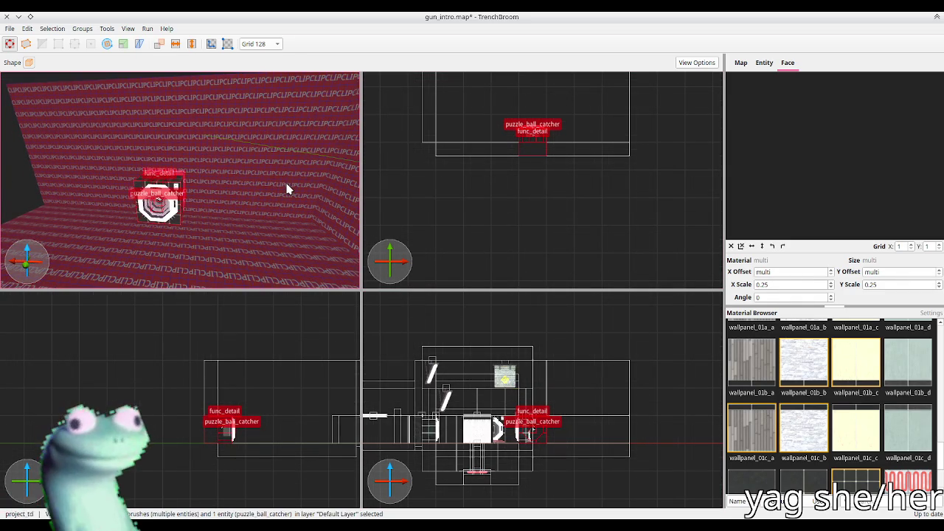
pyautogui.moveTo(537, 151)
pyautogui.mouseDown()
pyautogui.moveTo(487, 150)
pyautogui.moveTo(488, 162)
pyautogui.moveTo(506, 166)
pyautogui.mouseUp()
pyautogui.press('-')
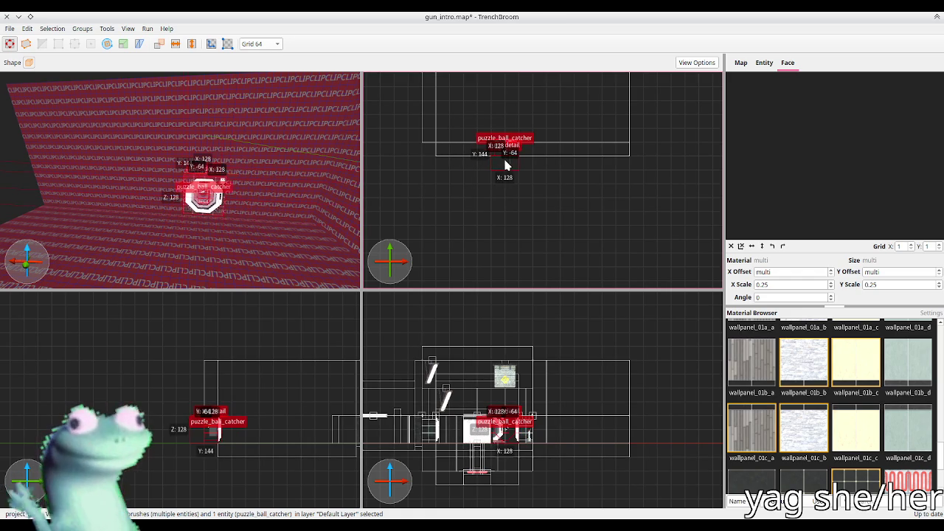
pyautogui.click(464, 185)
# Save gun_intro.map
pyautogui.press('d')
pyautogui.hotkey('ctrl', 's')
pyautogui.press('d')
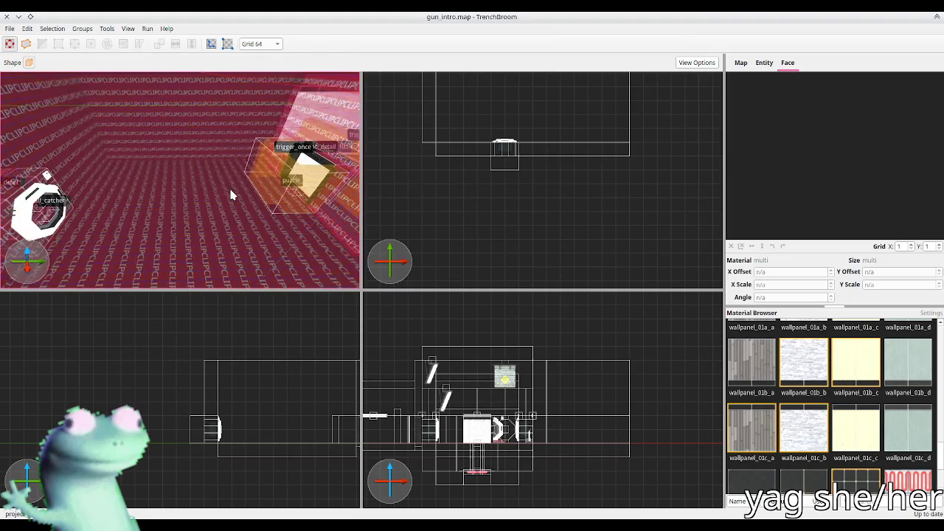
pyautogui.press('w')
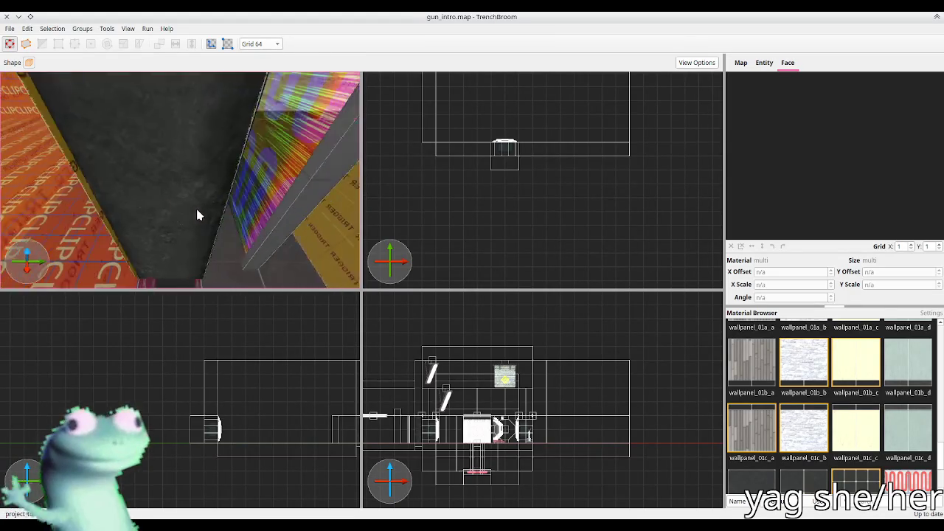
# Stretch the clip brush to span 672 units along Y on a 32-unit grid
pyautogui.click(155, 232)
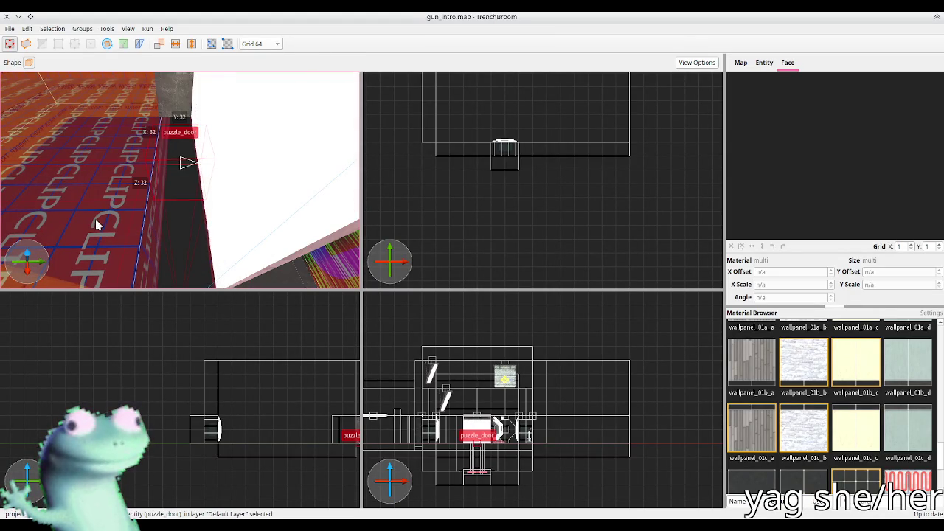
pyautogui.click(177, 194)
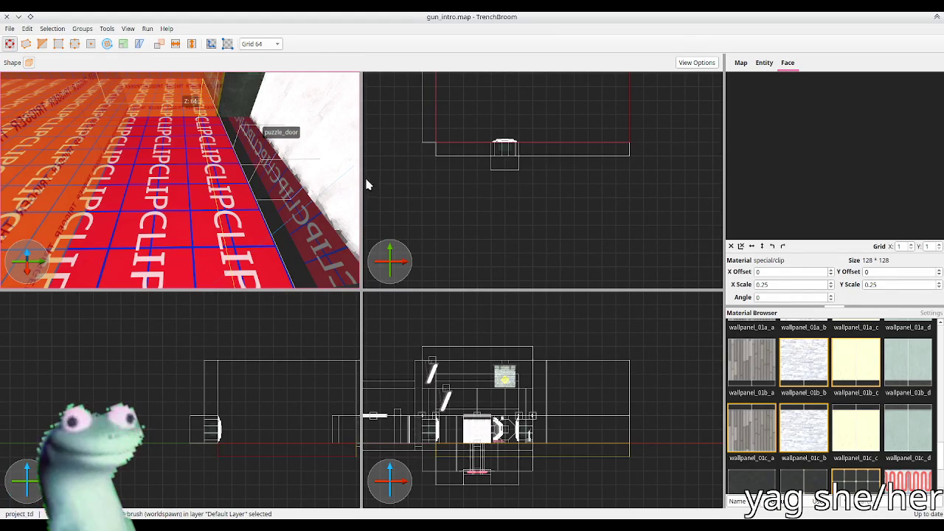
pyautogui.moveTo(394, 172)
pyautogui.mouseDown()
pyautogui.moveTo(428, 148)
pyautogui.moveTo(431, 204)
pyautogui.moveTo(451, 131)
pyautogui.moveTo(461, 125)
pyautogui.moveTo(463, 140)
pyautogui.mouseUp()
pyautogui.press('[')
pyautogui.click(214, 181)
# Select the first red clip wall face
pyautogui.scroll(3, 209, 207)
pyautogui.scroll(3, 222, 216)
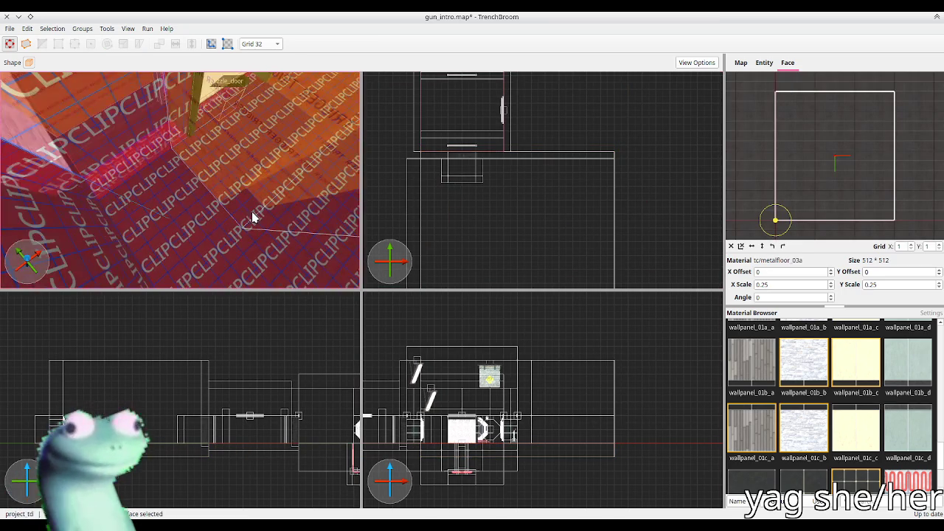
pyautogui.scroll(2, 173, 225)
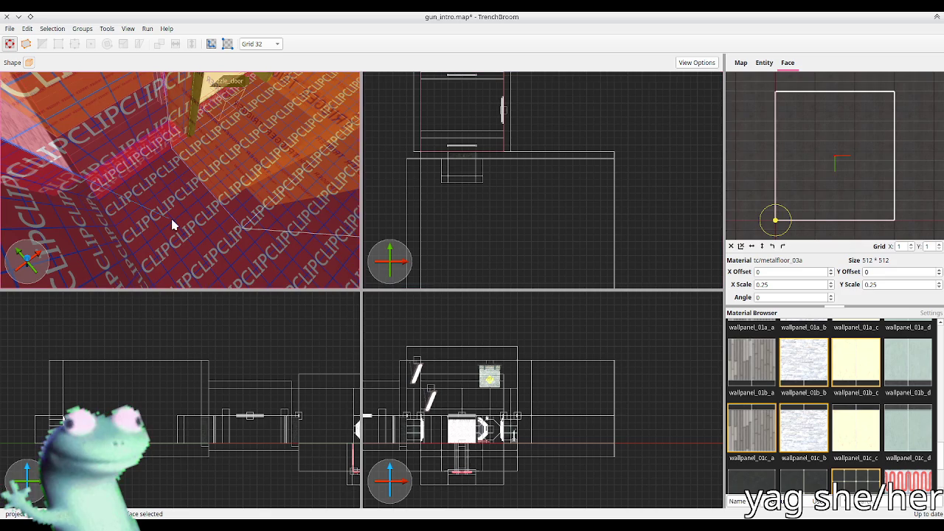
pyautogui.scroll(3, 181, 217)
pyautogui.click(218, 203)
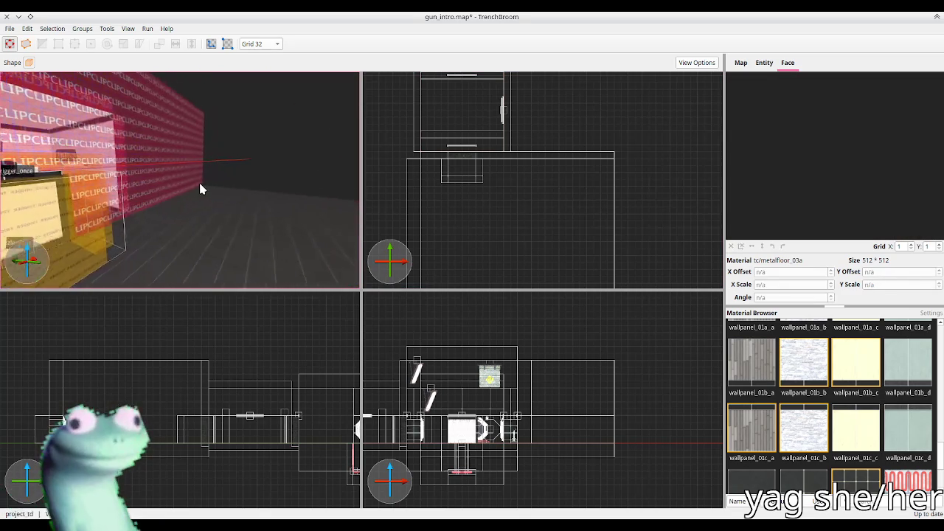
pyautogui.scroll(-5, 188, 188)
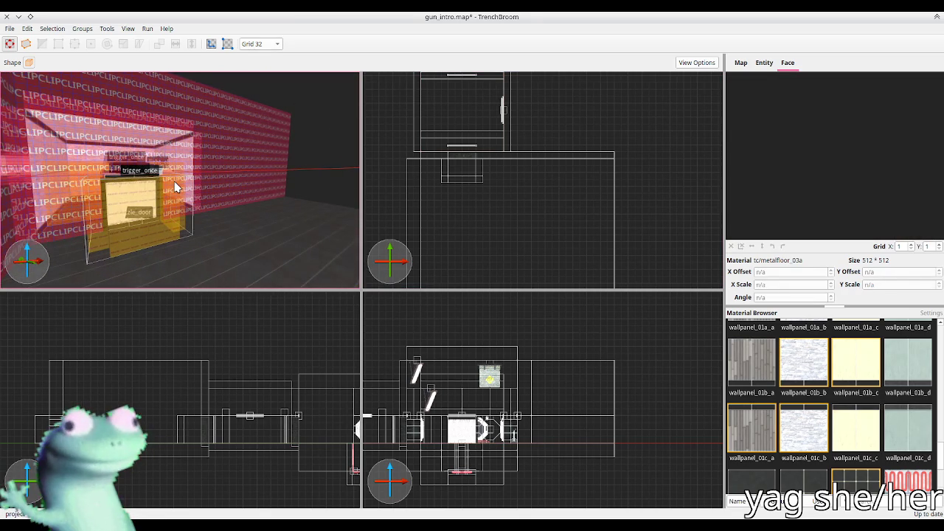
pyautogui.scroll(5, 177, 185)
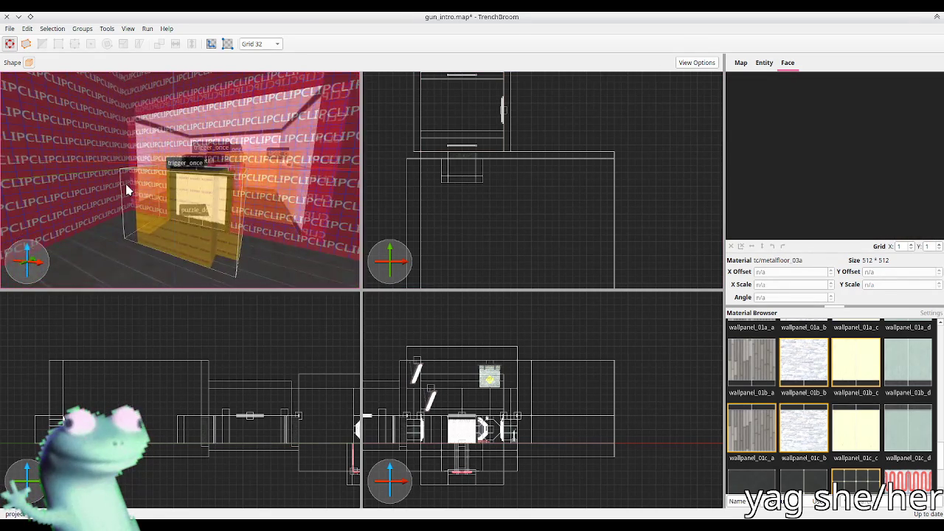
pyautogui.scroll(-3, 127, 190)
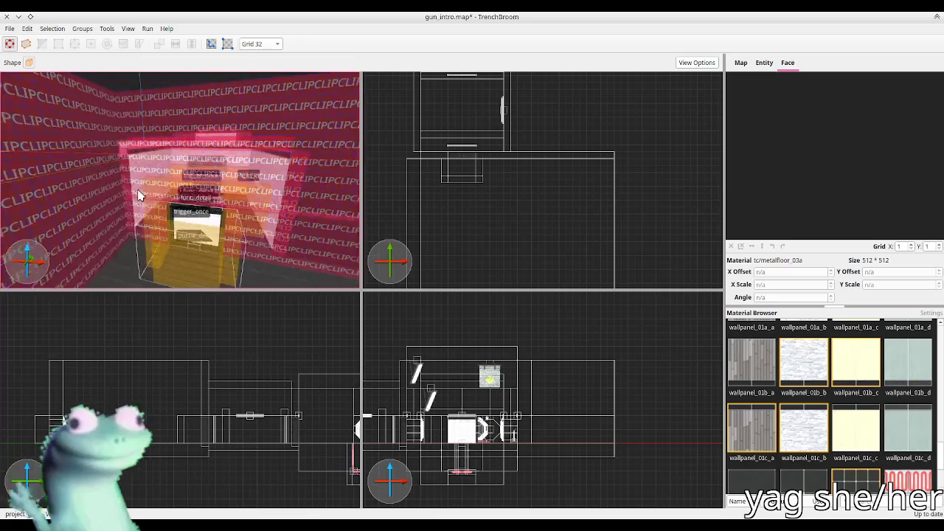
pyautogui.keyDown('shift'); pyautogui.click(148, 180); pyautogui.keyUp('shift')
pyautogui.scroll(3, 222, 185)
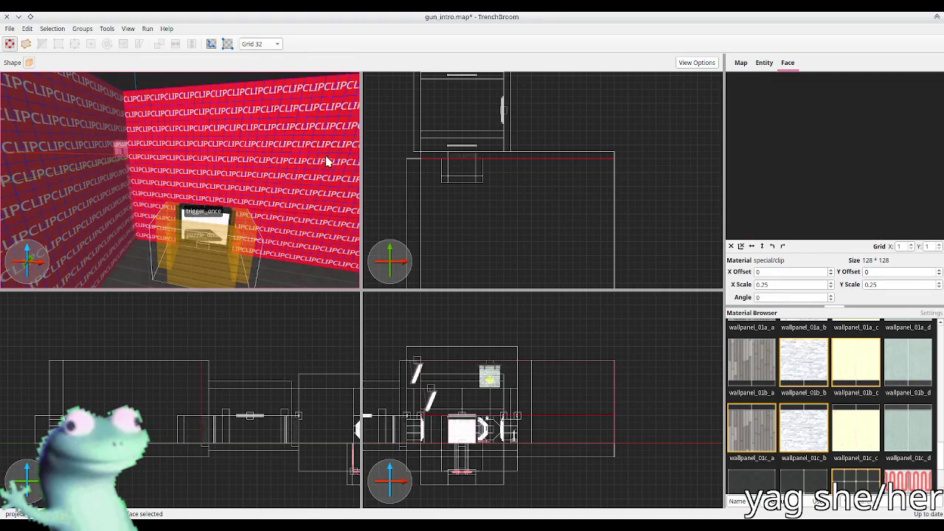
# Add the second clip wall face and apply wallpanel_01b_c to both faces
pyautogui.scroll(-5, 327, 161)
pyautogui.scroll(3, 213, 164)
pyautogui.keyDown('shift'); pyautogui.click(284, 182); pyautogui.keyUp('shift')
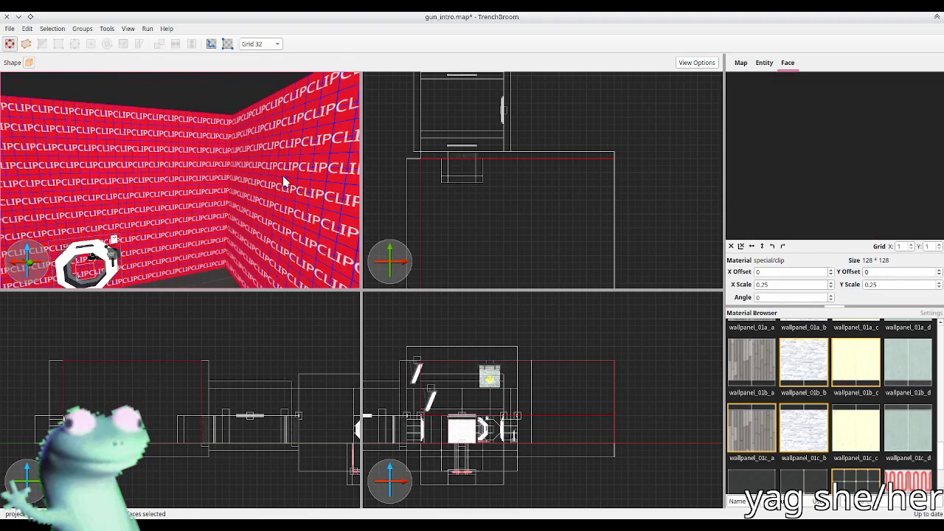
pyautogui.click(864, 370)
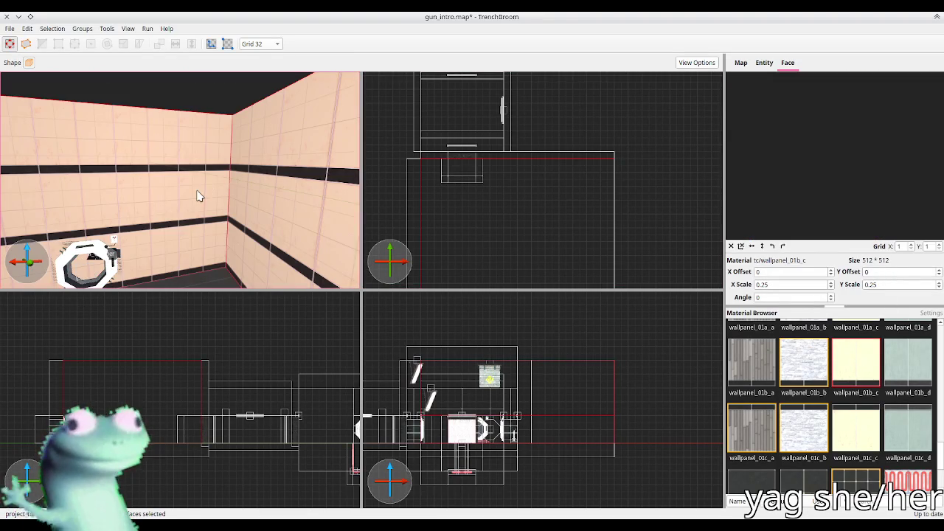
# Check the wall brushes beside the ring, then save gun_intro.map
pyautogui.click(177, 208)
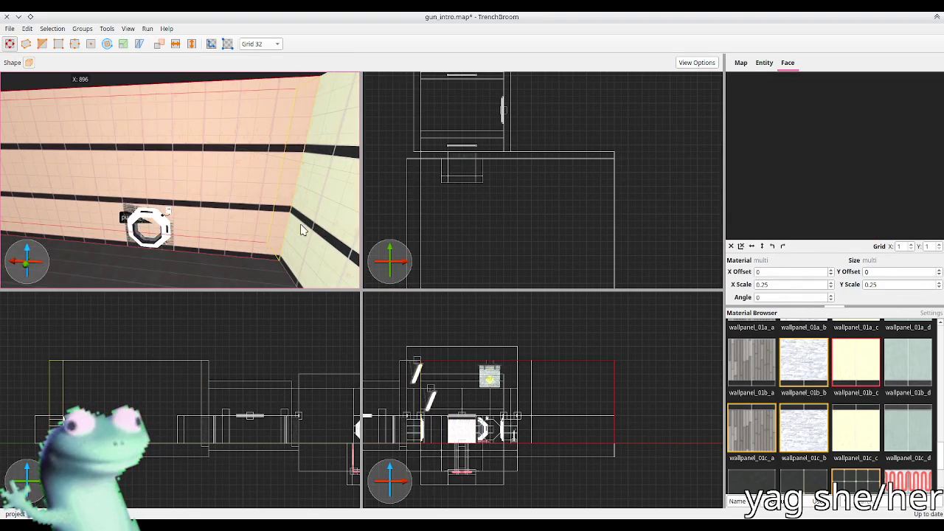
pyautogui.click(166, 200)
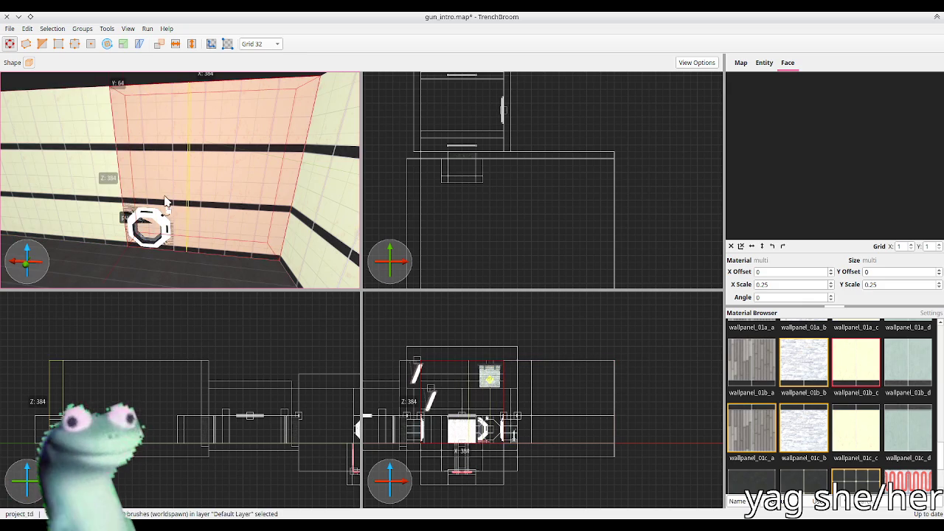
pyautogui.click(161, 188)
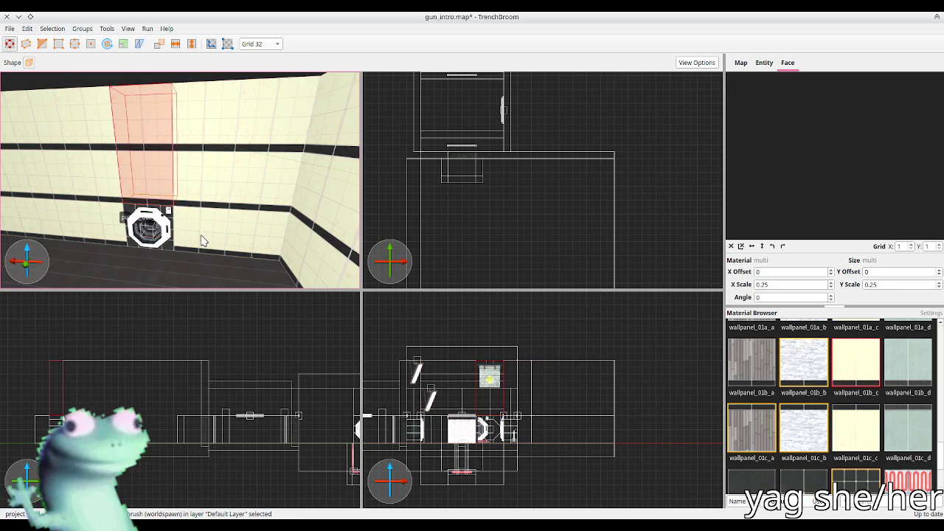
pyautogui.press('Escape')
pyautogui.hotkey('ctrl', 's')
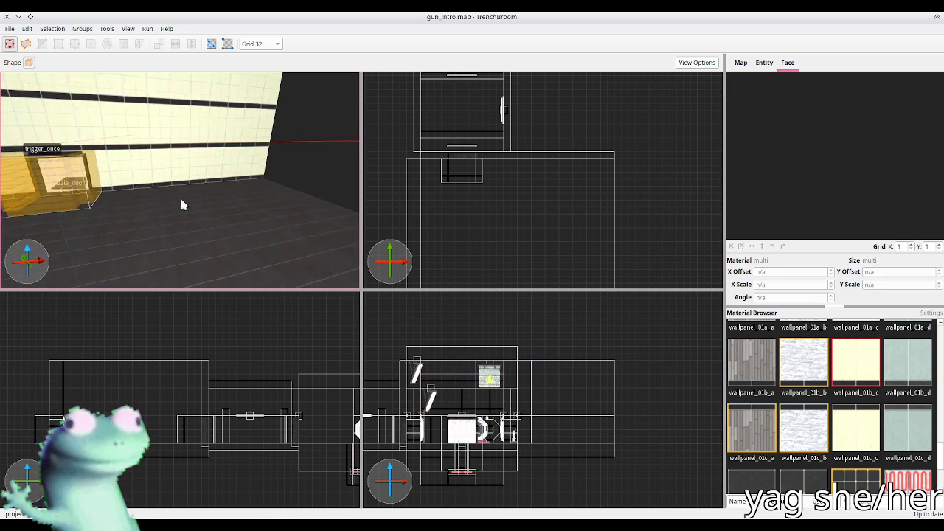
pyautogui.press('s')
pyautogui.press('d')
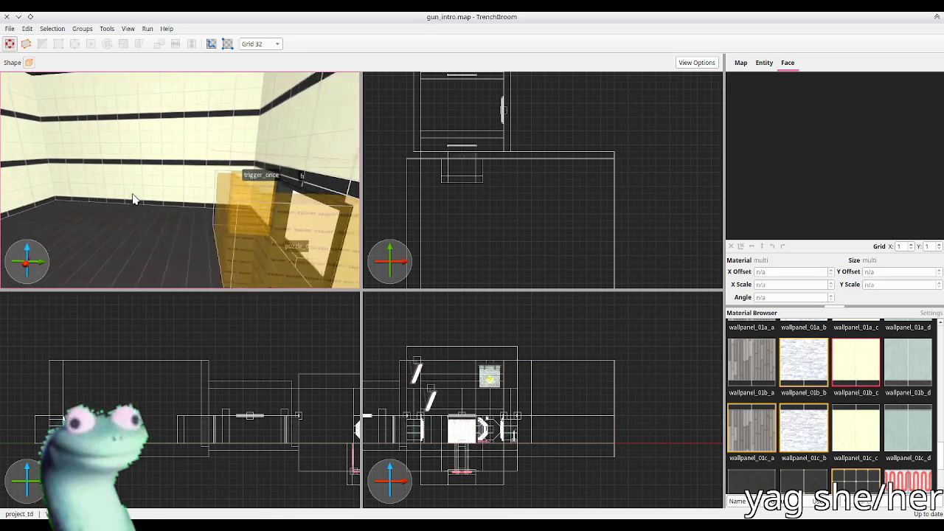
pyautogui.press('s')
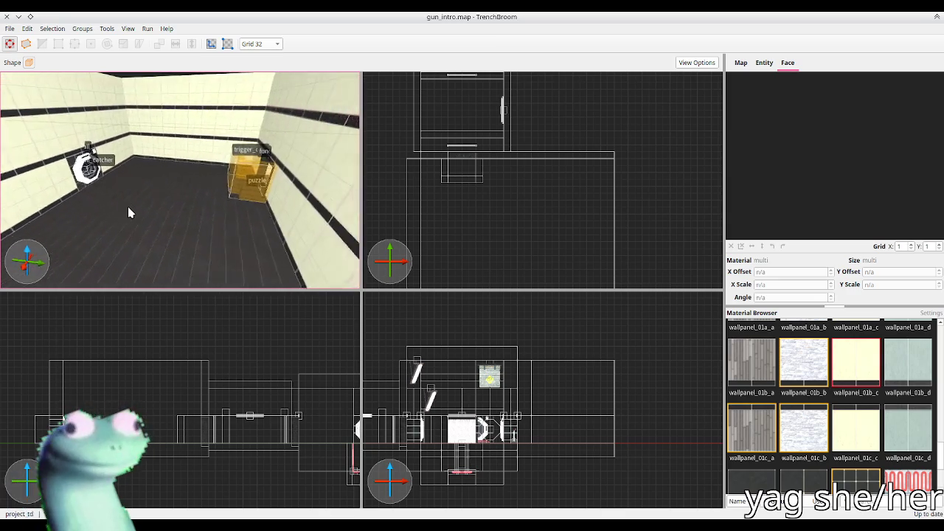
pyautogui.press('s')
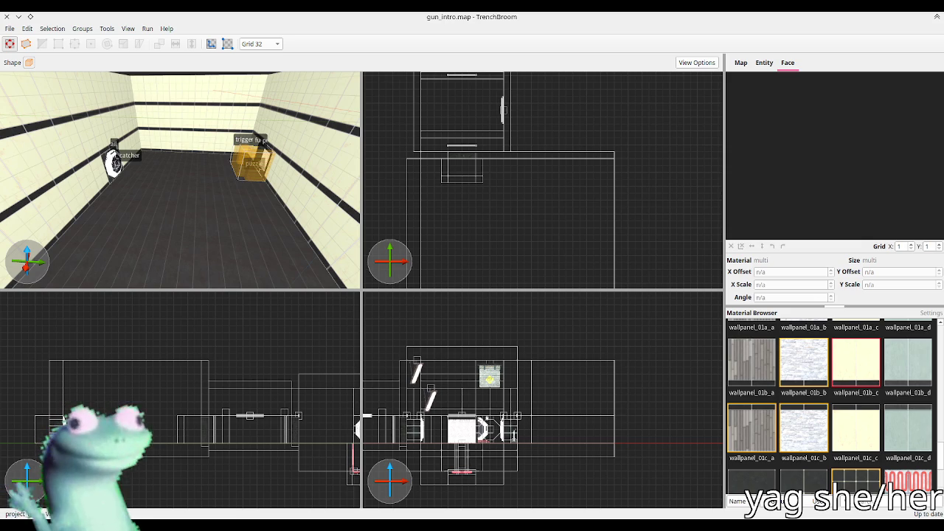
# Fly the camera down the corridor to face the ball catcher wall
pyautogui.press('w')
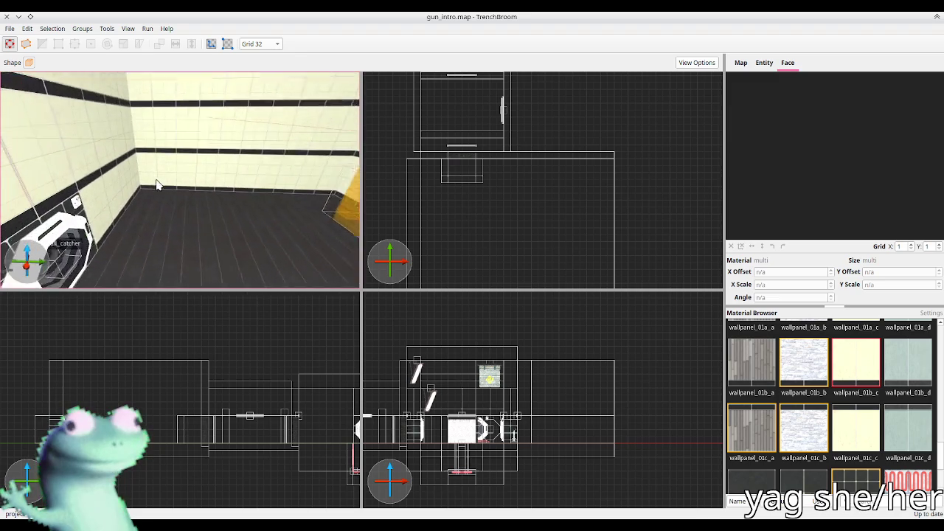
pyautogui.press('w')
pyautogui.moveTo(225, 171); pyautogui.dragTo(266, 178)
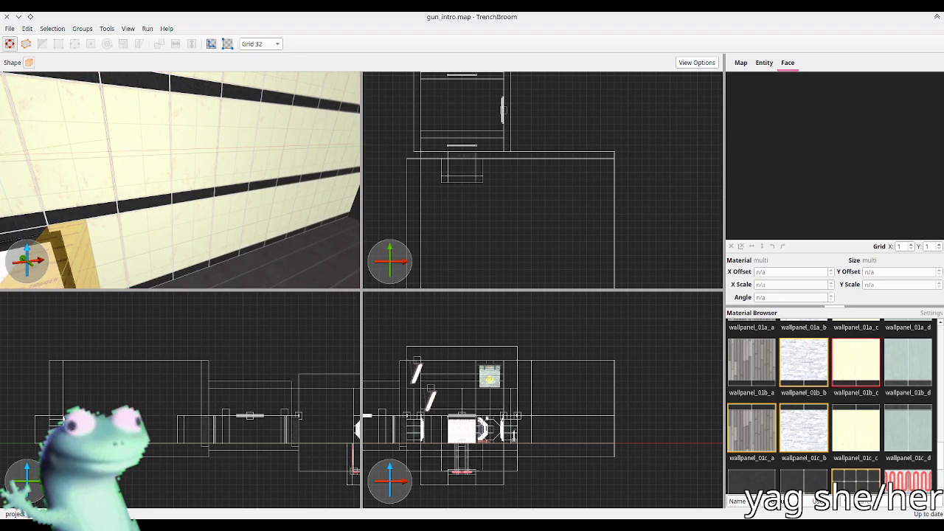
pyautogui.moveTo(273, 190)
pyautogui.mouseDown()
pyautogui.moveTo(249, 199)
pyautogui.moveTo(240, 218)
pyautogui.moveTo(207, 215)
pyautogui.mouseUp()
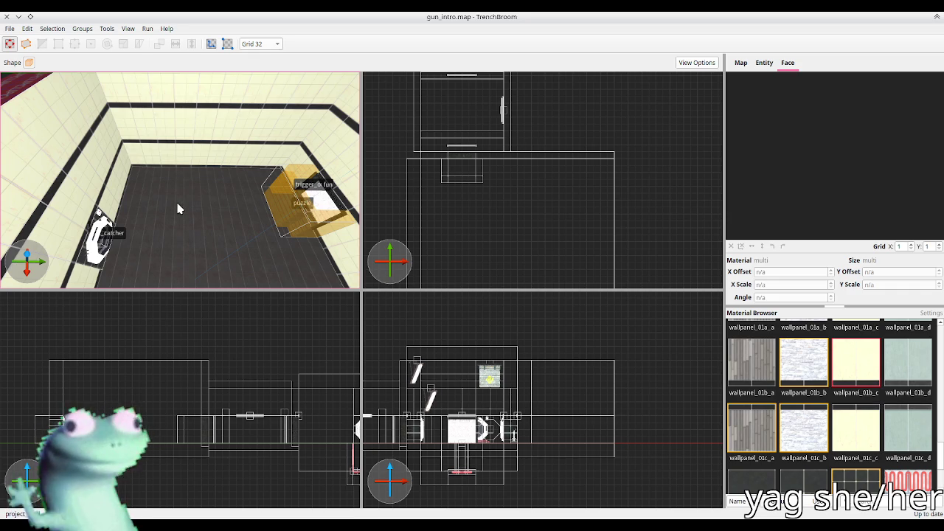
pyautogui.moveTo(171, 201)
pyautogui.mouseDown()
pyautogui.moveTo(190, 210)
pyautogui.moveTo(104, 190)
pyautogui.mouseUp()
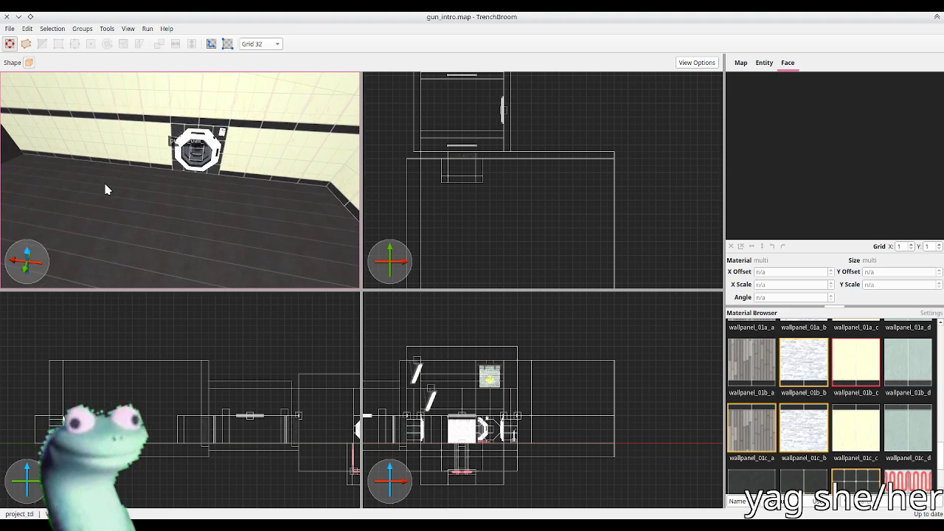
pyautogui.press('a')
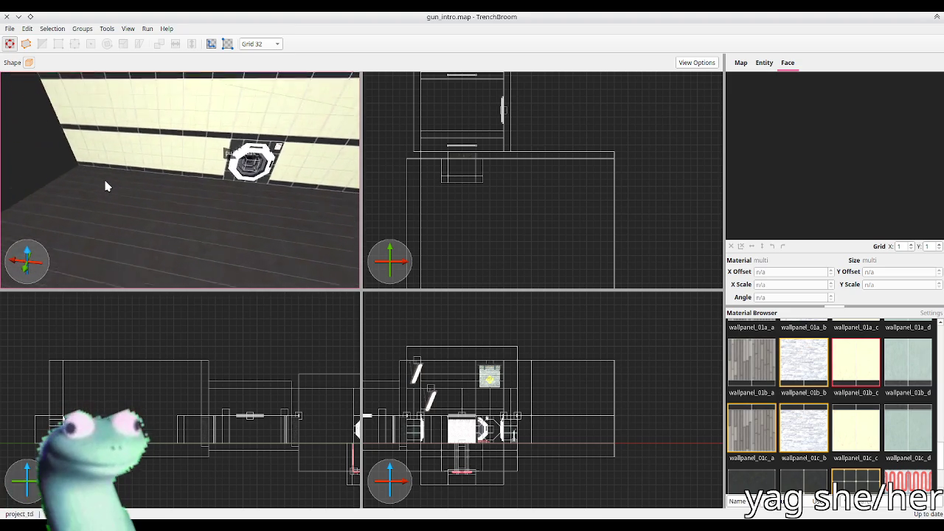
pyautogui.moveTo(105, 186); pyautogui.dragTo(109, 185)
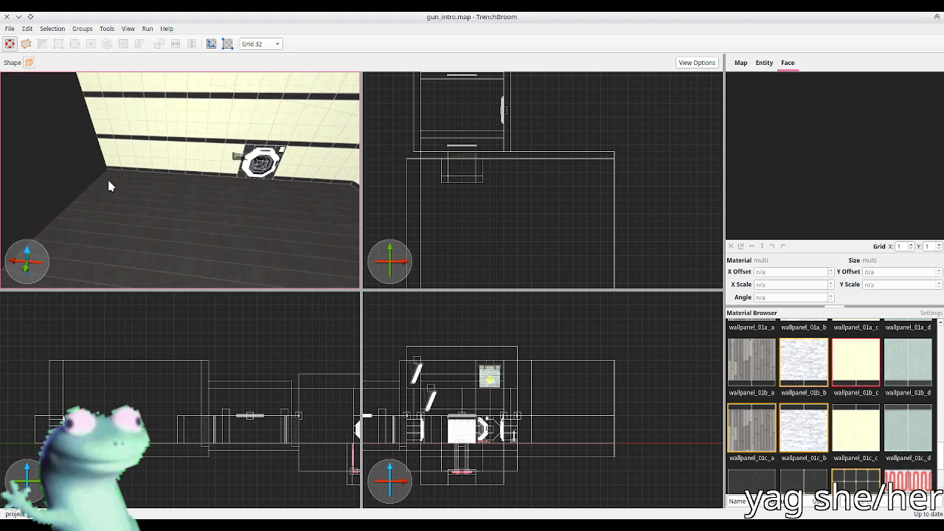
pyautogui.press('w')
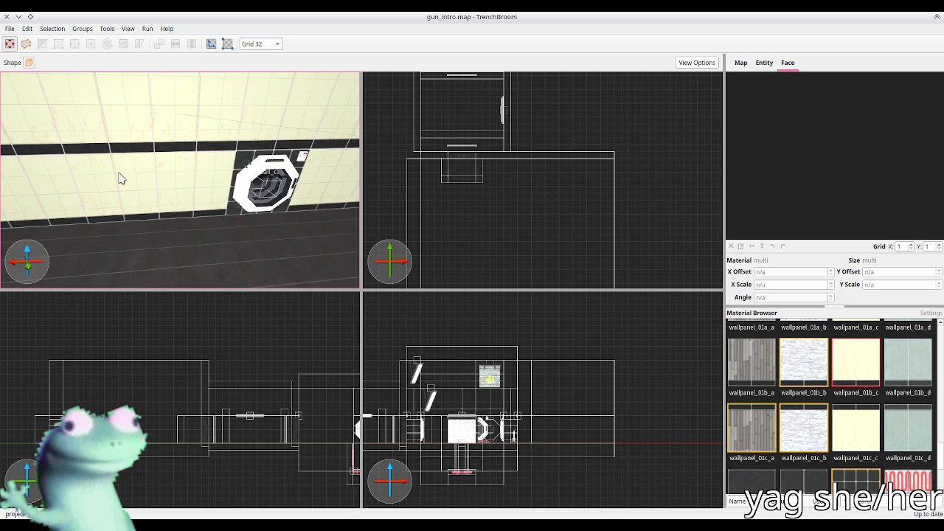
pyautogui.press('s')
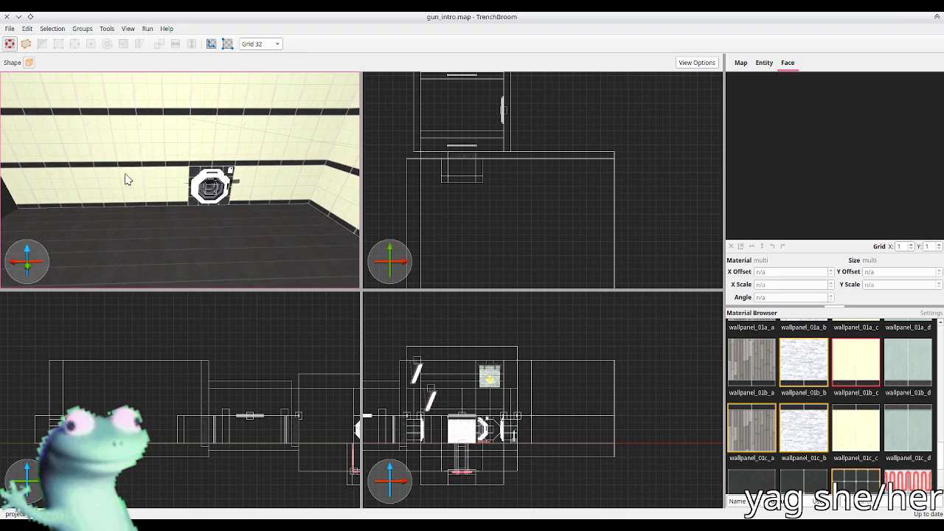
# Shrink the wall brush beside the ring by dragging its face, then save
pyautogui.click(118, 177)
pyautogui.scroll(3, 126, 177)
pyautogui.moveTo(137, 179)
pyautogui.mouseDown()
pyautogui.moveTo(148, 187)
pyautogui.moveTo(152, 176)
pyautogui.mouseUp()
pyautogui.hotkey('ctrl', 's')
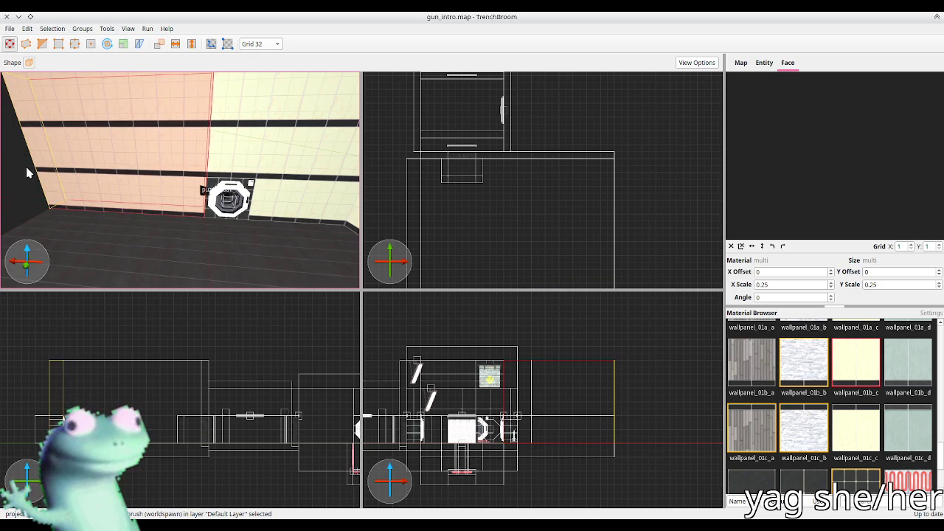
# Drag the wall brush's faces to turn it into a low box on the floor
pyautogui.moveTo(158, 183)
pyautogui.mouseDown()
pyautogui.moveTo(137, 192)
pyautogui.moveTo(137, 179)
pyautogui.mouseUp()
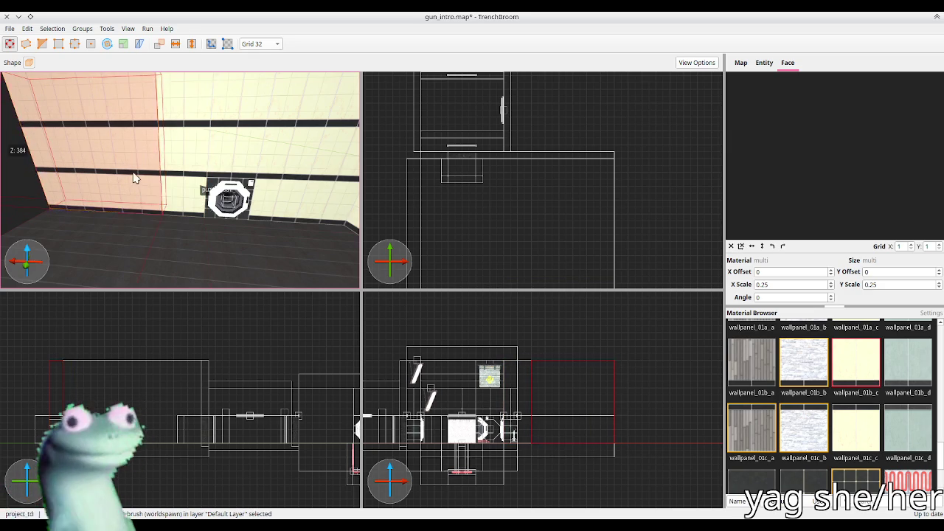
pyautogui.moveTo(179, 207)
pyautogui.mouseDown()
pyautogui.moveTo(194, 214)
pyautogui.moveTo(152, 222)
pyautogui.moveTo(152, 253)
pyautogui.mouseUp()
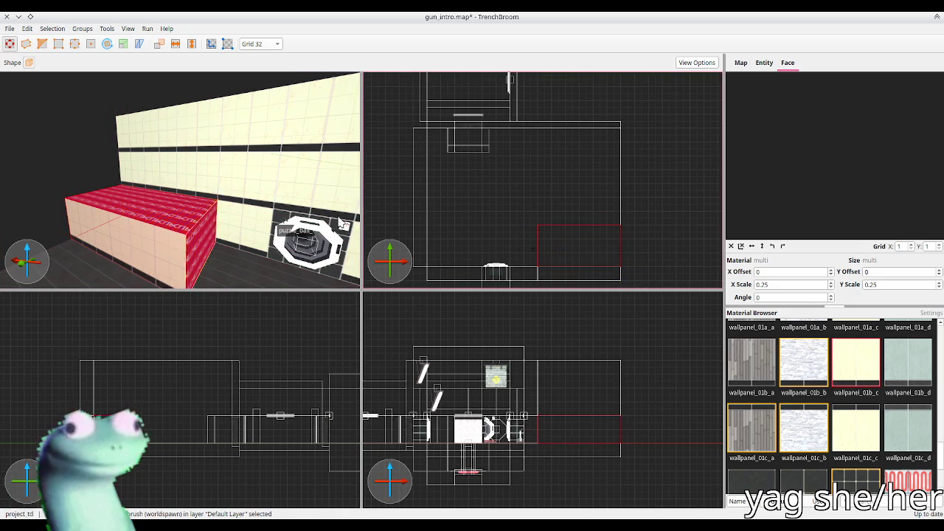
pyautogui.keyDown('shift'); pyautogui.click(185, 258); pyautogui.keyUp('shift')
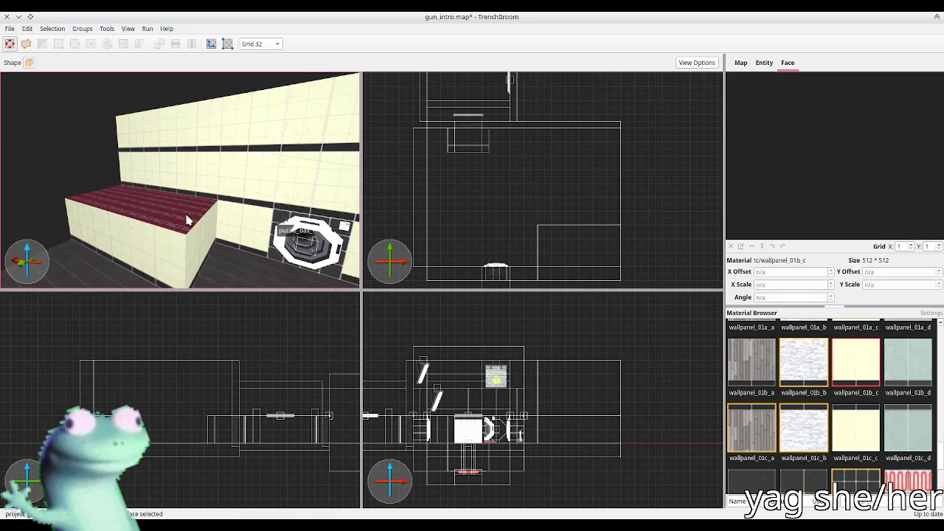
# Give the box's top face the metalfloor_02a material and save the map
pyautogui.keyDown('shift'); pyautogui.click(147, 207); pyautogui.keyUp('shift')
pyautogui.scroll(-2, 863, 409)
pyautogui.scroll(15, 863, 410)
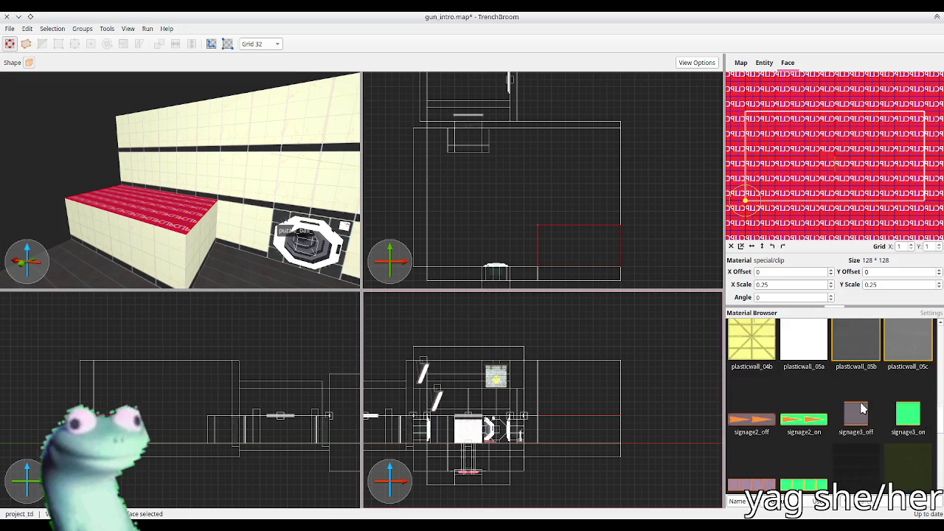
pyautogui.click(809, 389)
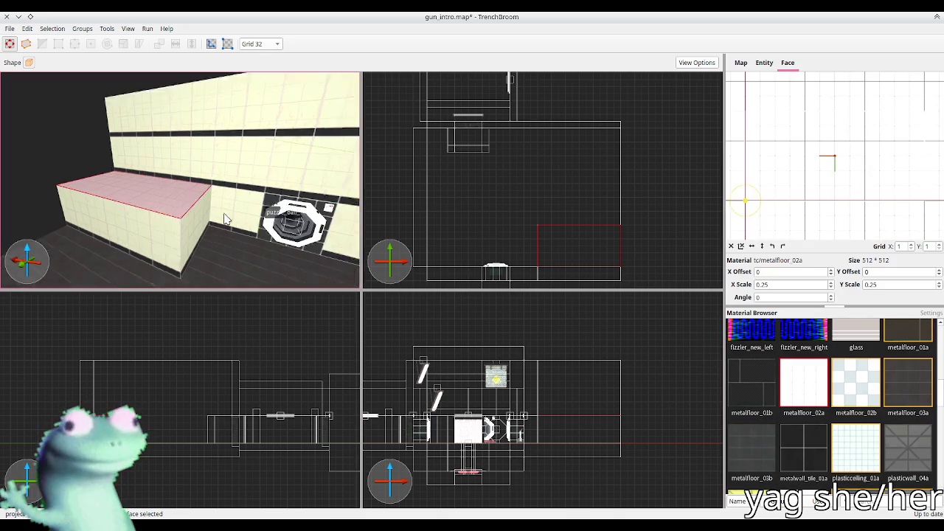
pyautogui.click(167, 213)
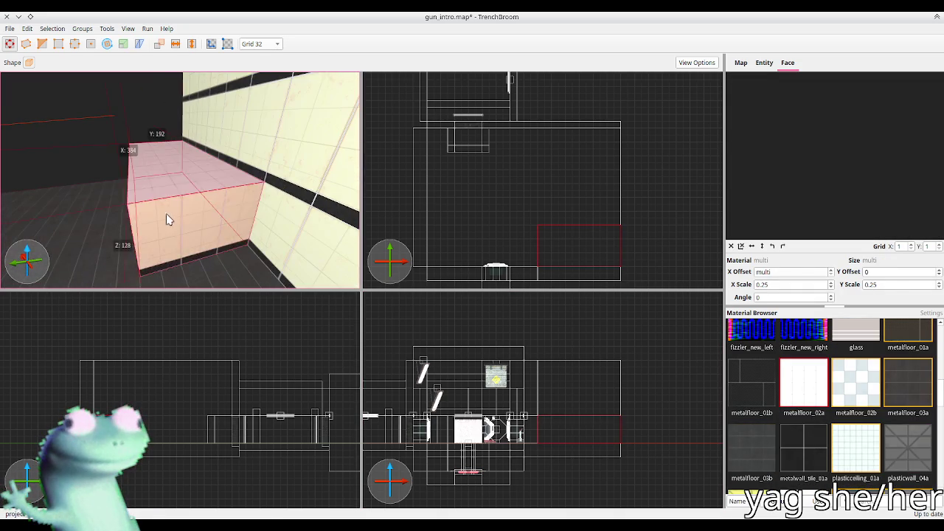
pyautogui.press('Escape')
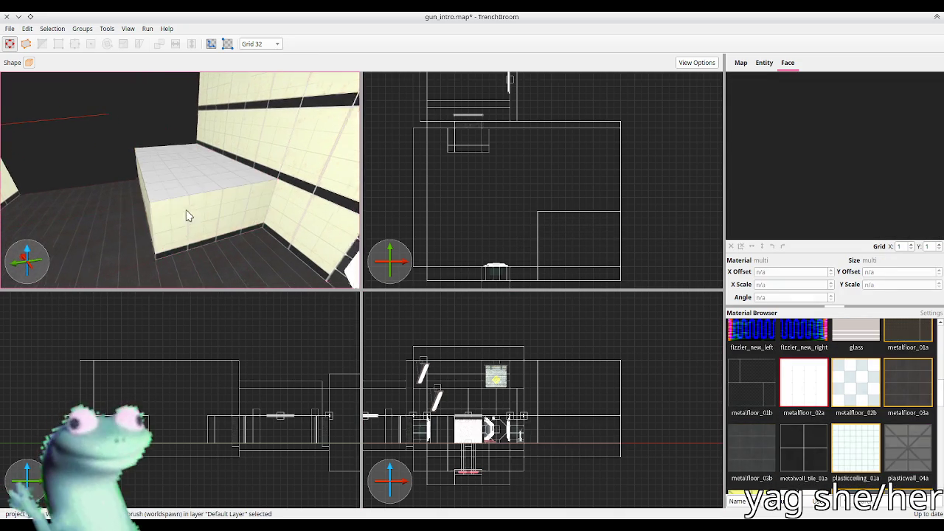
pyautogui.hotkey('ctrl', 's')
pyautogui.scroll(-5, 191, 200)
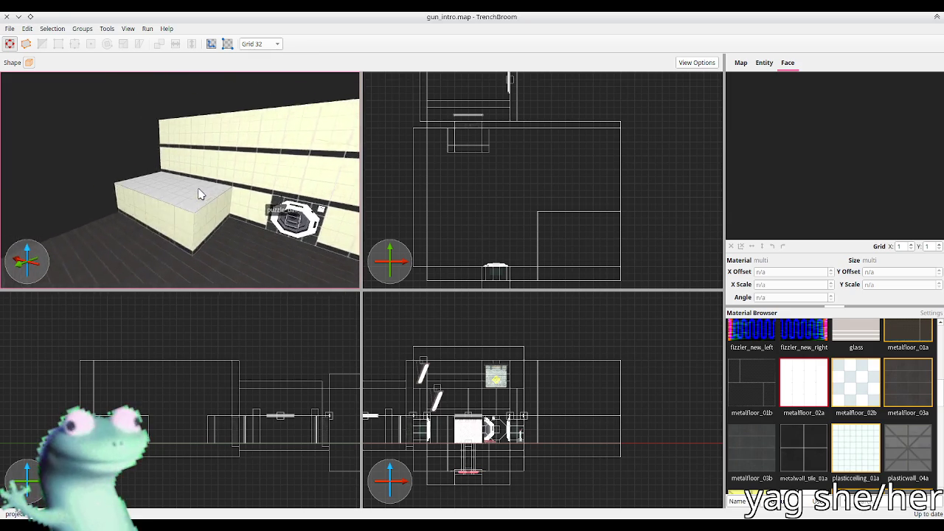
pyautogui.press('d')
pyautogui.moveTo(208, 193); pyautogui.dragTo(220, 201)
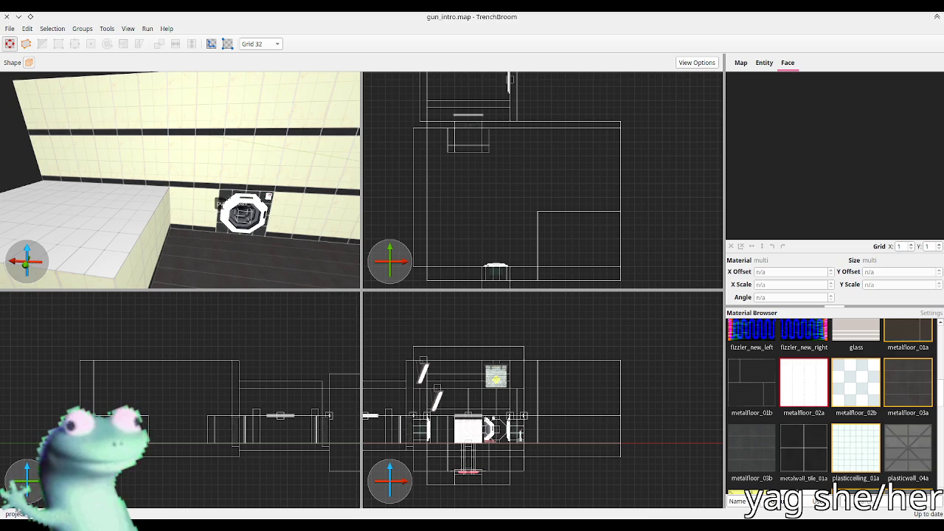
pyautogui.click(185, 184)
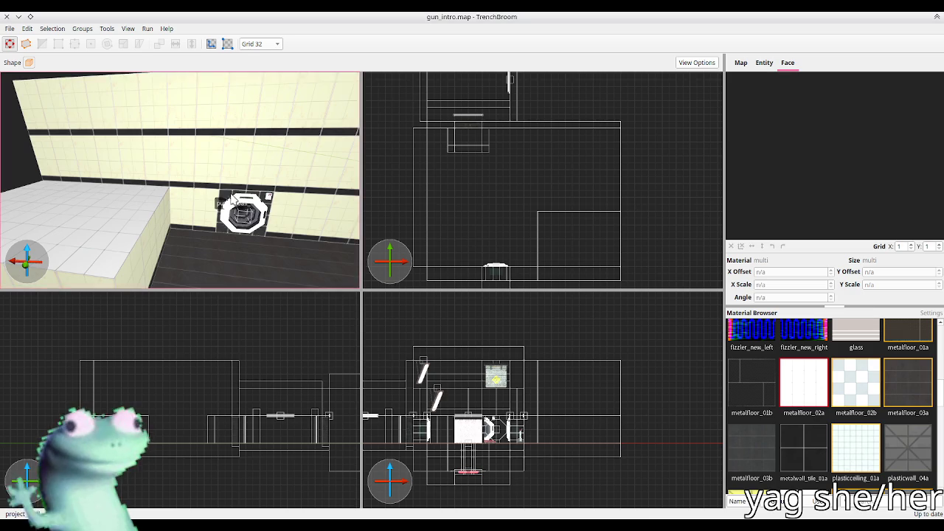
pyautogui.scroll(-5, 209, 198)
pyautogui.scroll(5, 200, 199)
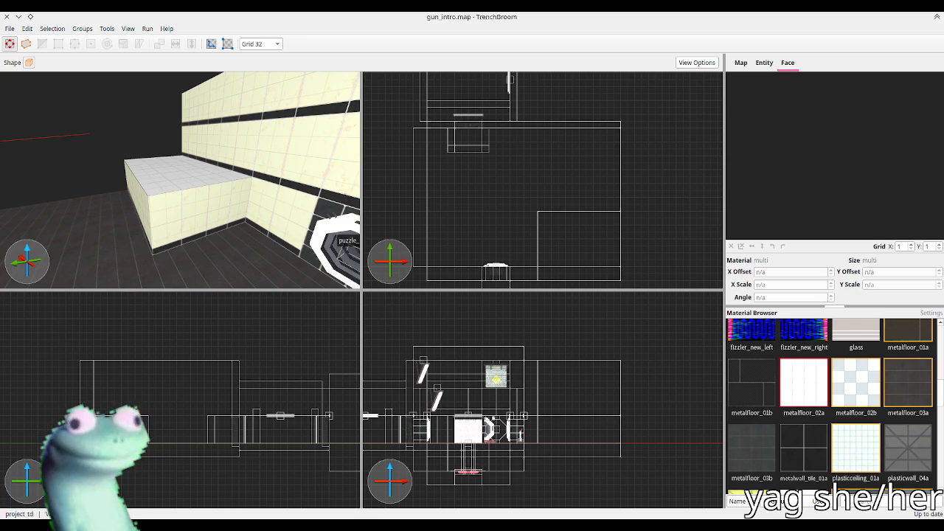
pyautogui.hotkey('alt', 'Tab')
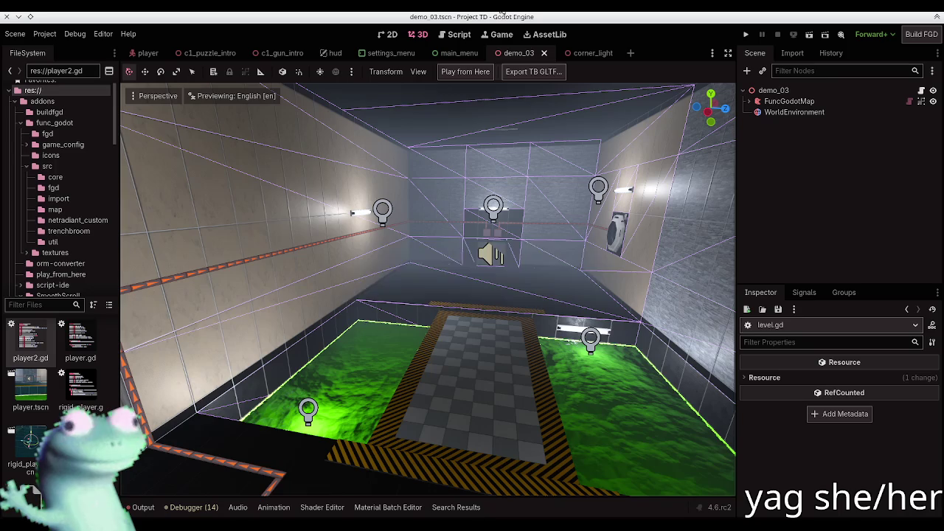
# Open the c1_gun_intro scene and run the game from that room
pyautogui.click(286, 53)
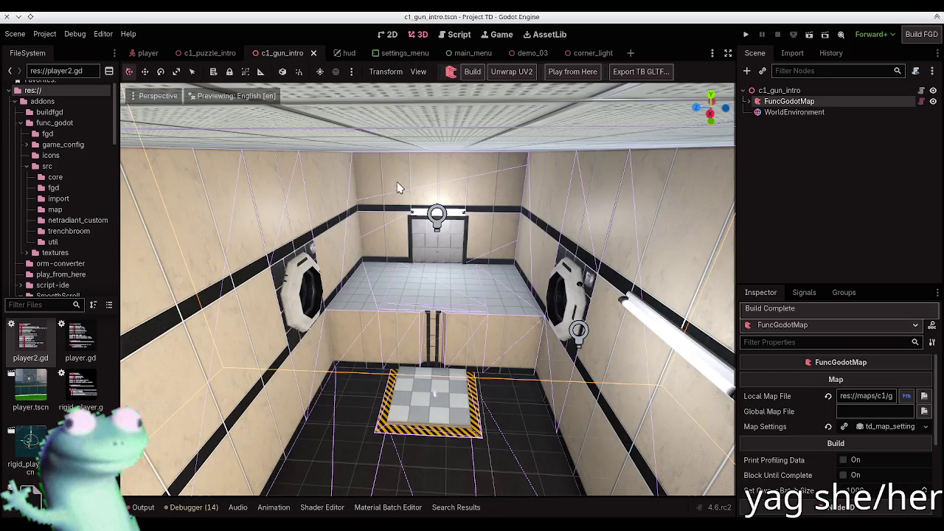
pyautogui.moveTo(459, 266); pyautogui.dragTo(443, 276)
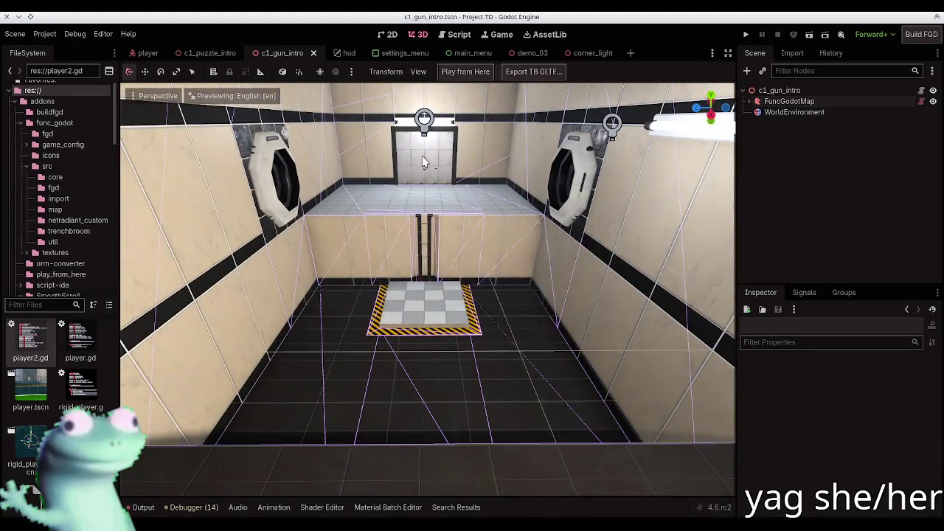
pyautogui.click(450, 72)
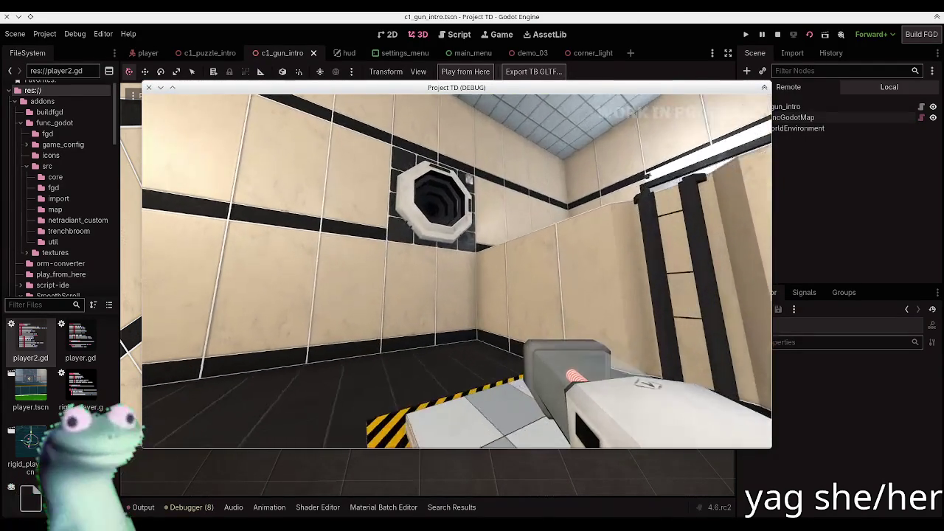
# Playtest the level, pausing and resuming with Esc, then bring up the console
pyautogui.press('Escape')
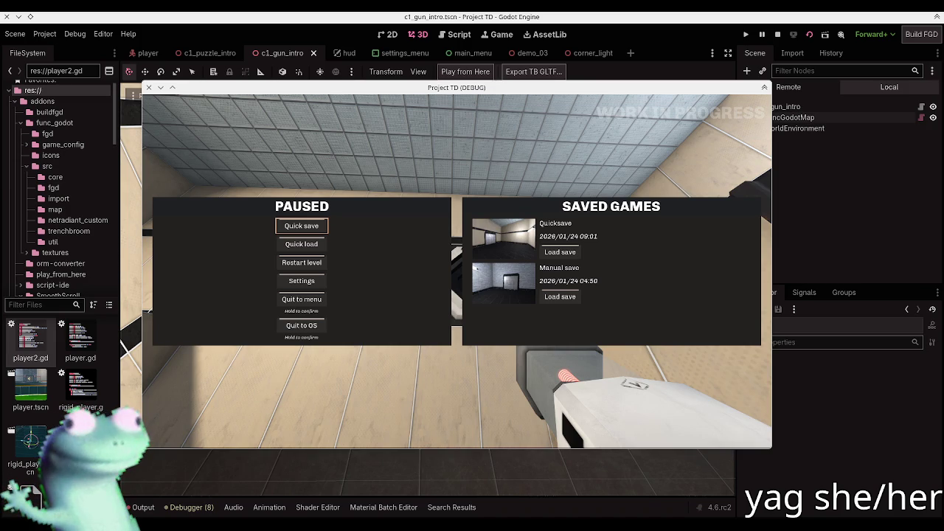
pyautogui.press('Escape')
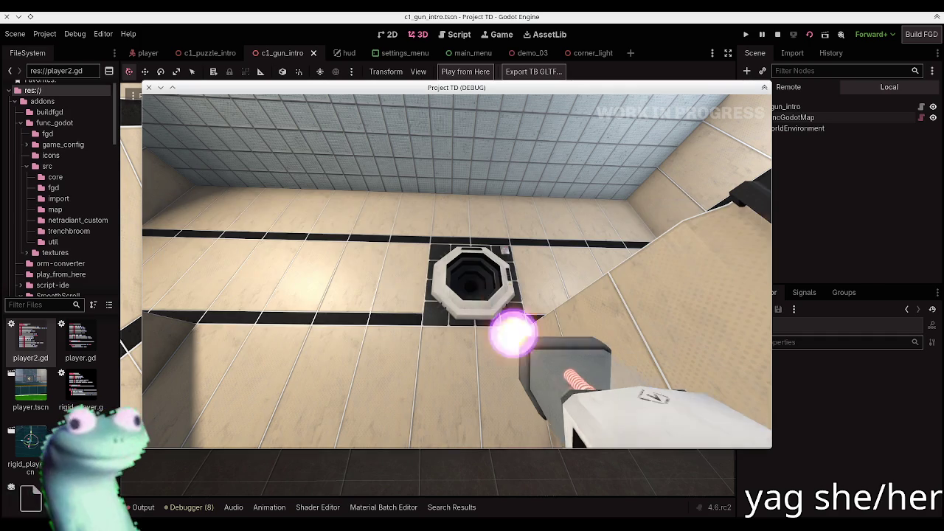
pyautogui.press('Escape')
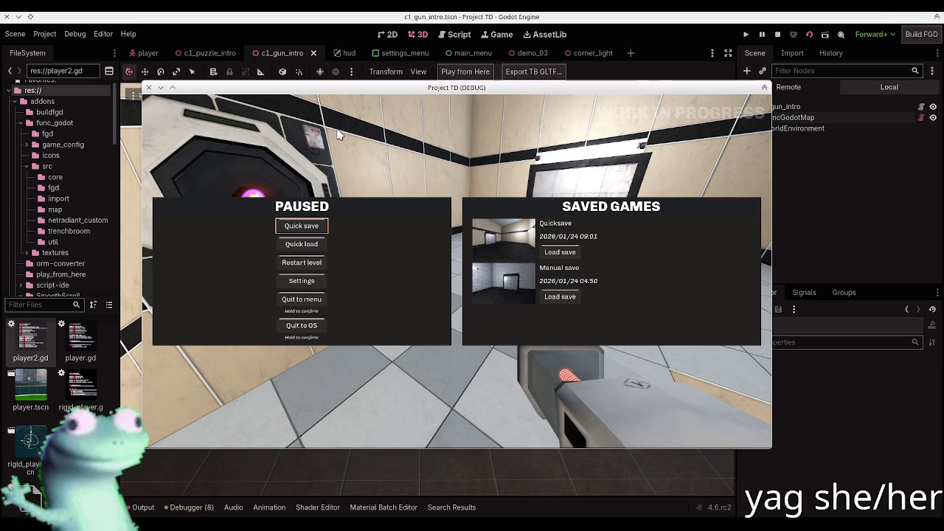
pyautogui.press('Escape')
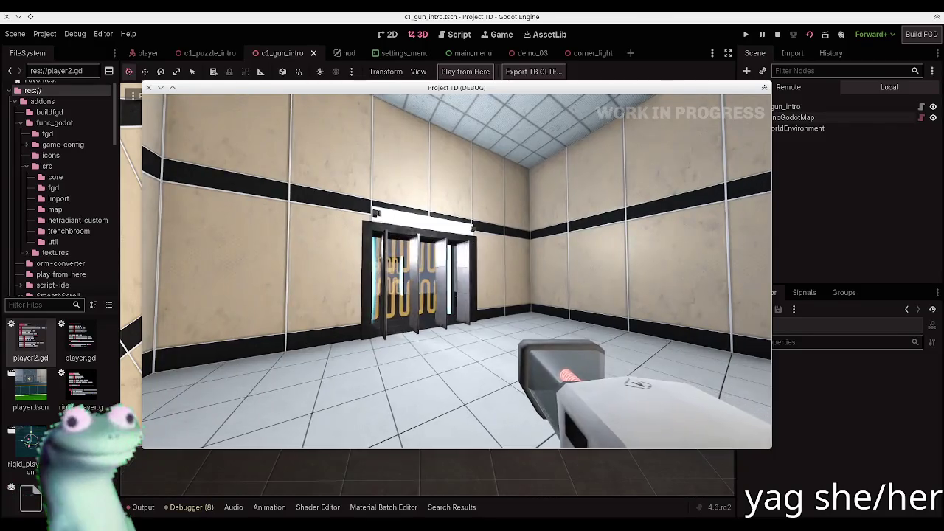
pyautogui.press('Escape')
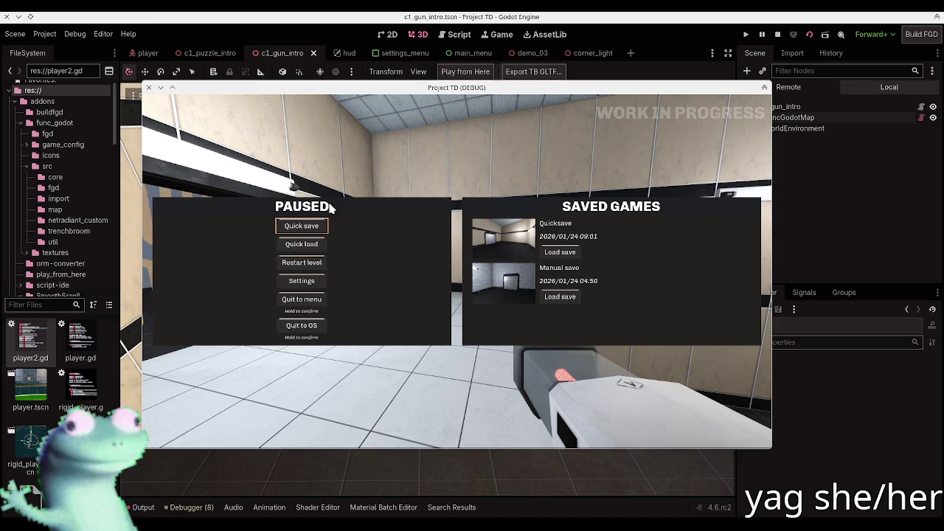
pyautogui.press('Escape')
pyautogui.press('`')
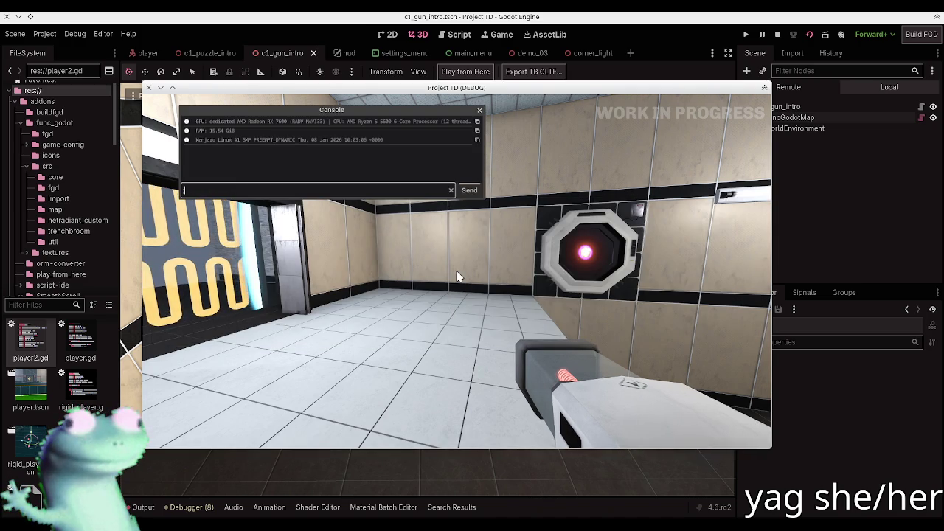
# Run 'level c1_puzzle_intro' in the in-game console
pyautogui.write('level c1_puzzle_intro')
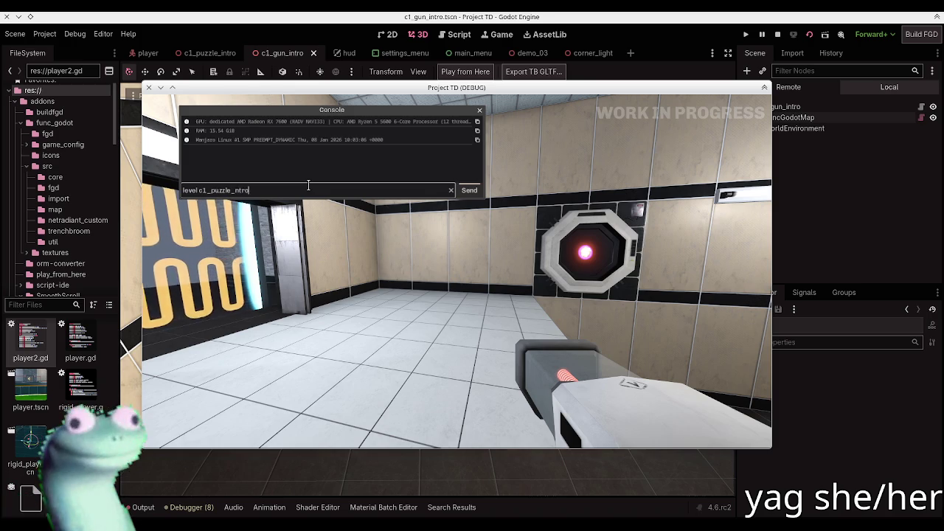
pyautogui.press('Return')
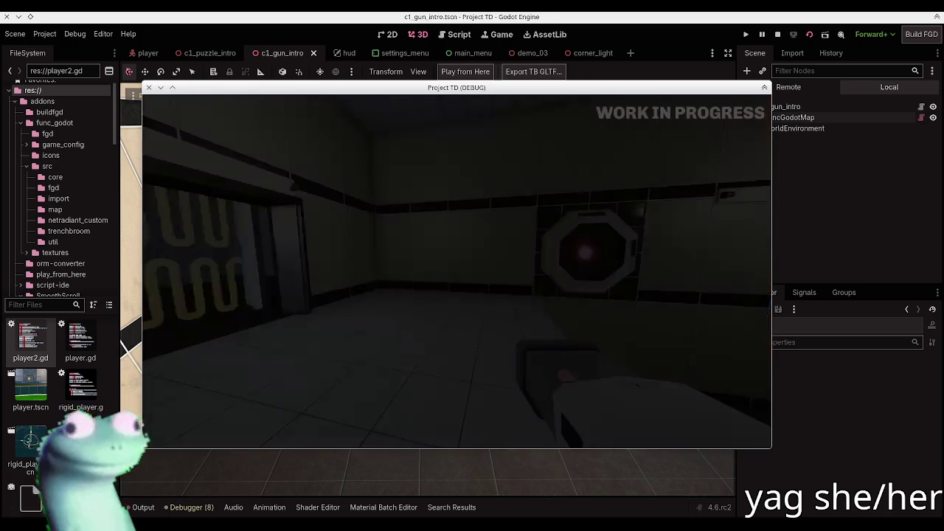
# Walk through the c1_puzzle_intro room to the vending machine and pick up the cube
pyautogui.press('w')
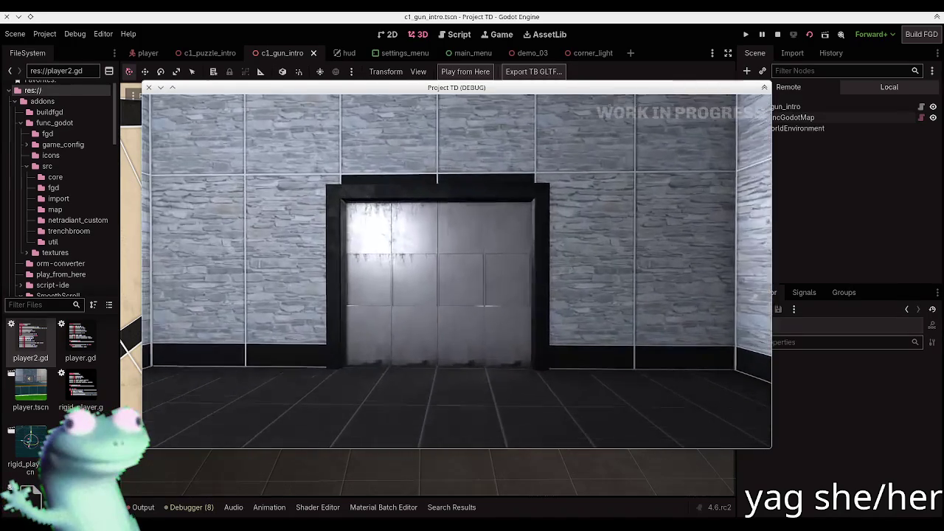
pyautogui.press('w')
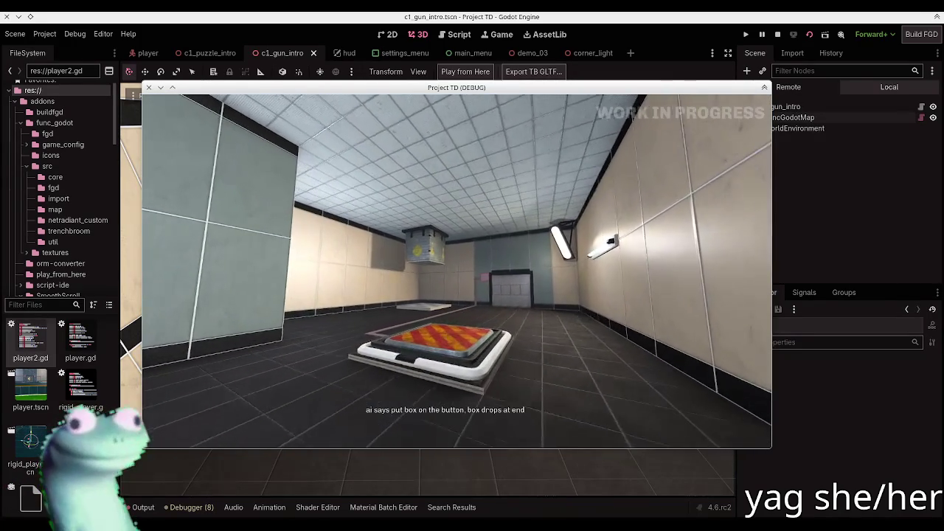
pyautogui.press('w')
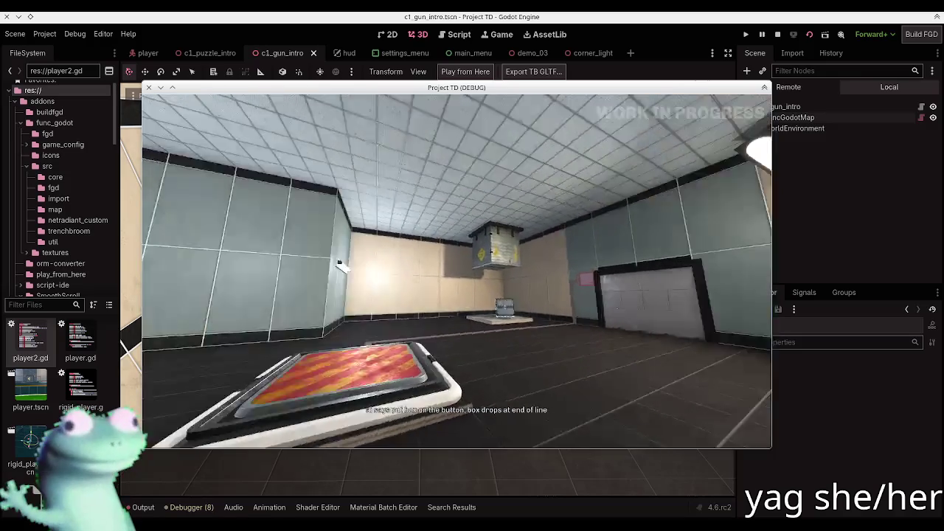
pyautogui.press('w')
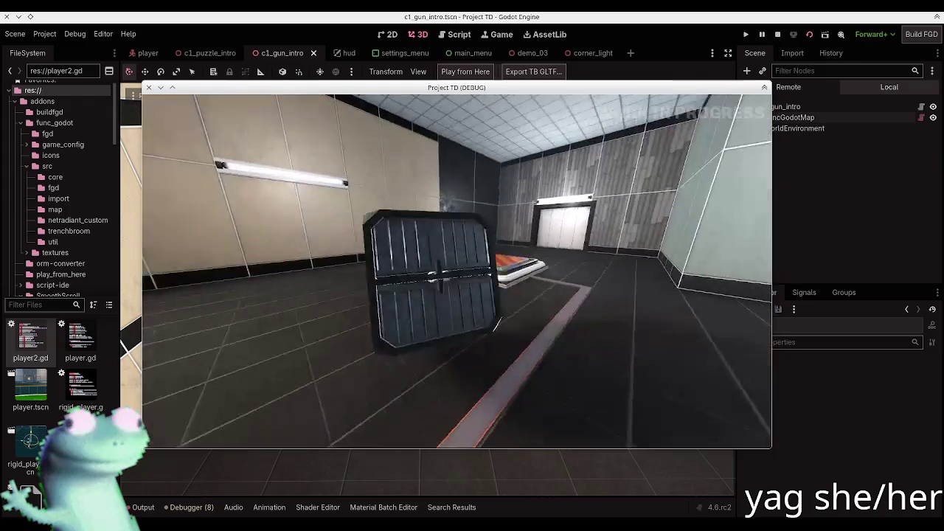
pyautogui.press('w')
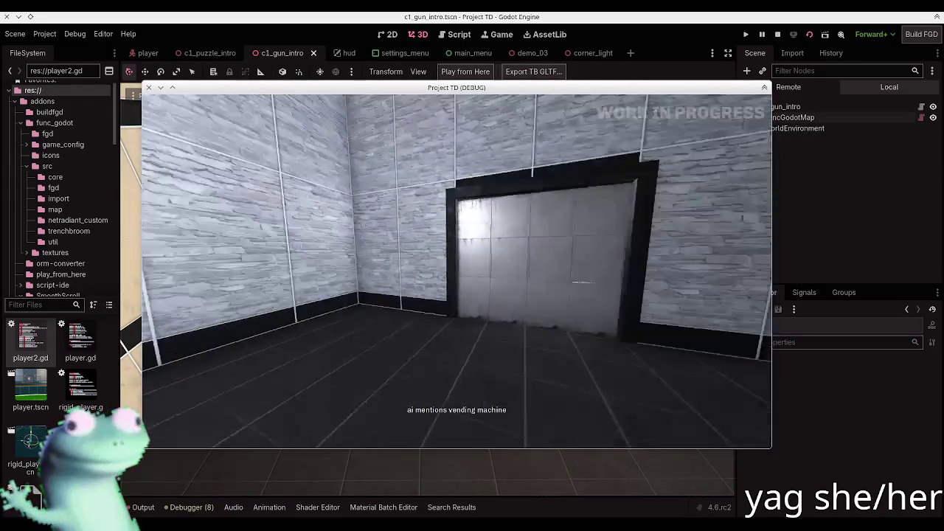
pyautogui.press('w')
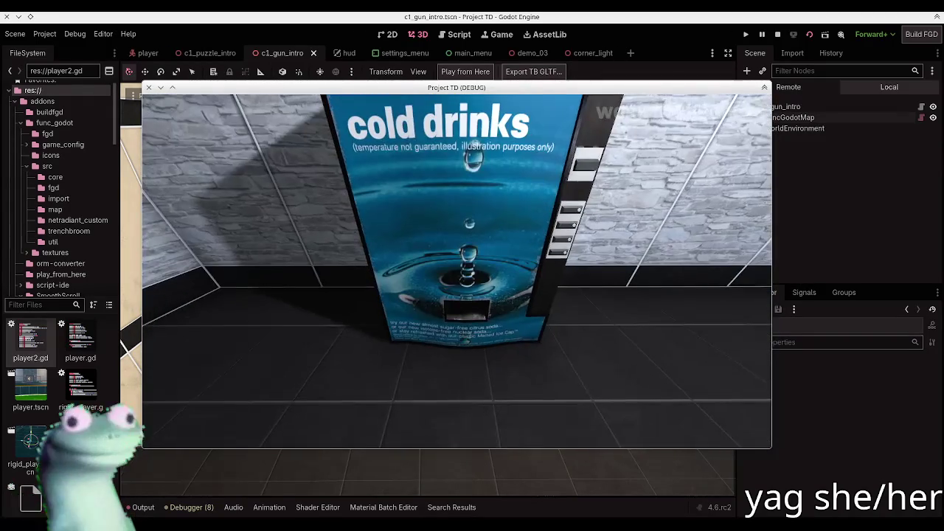
pyautogui.press('w')
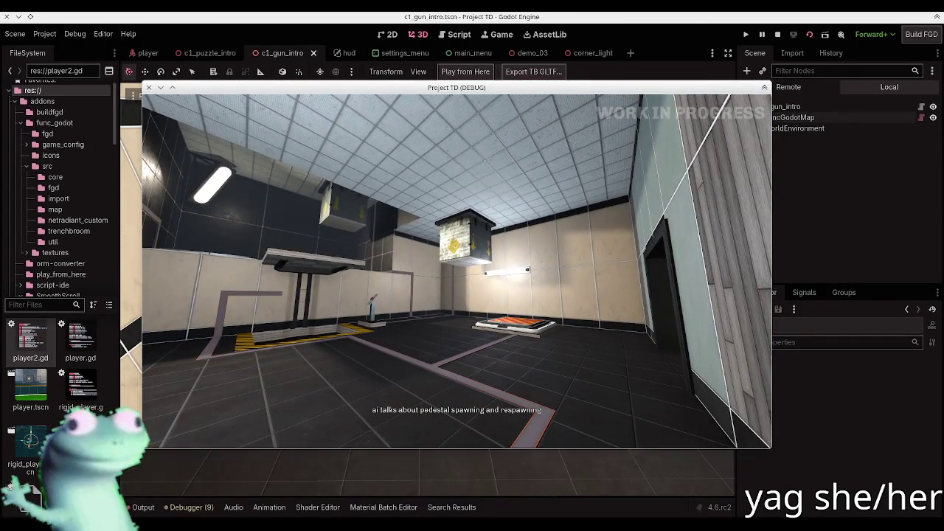
pyautogui.press('super')
pyautogui.press('Escape')
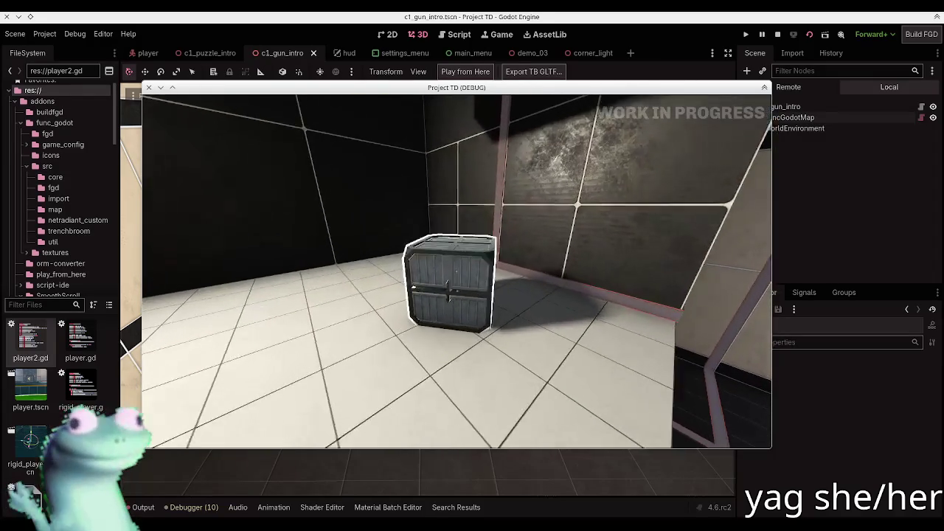
pyautogui.press('e')
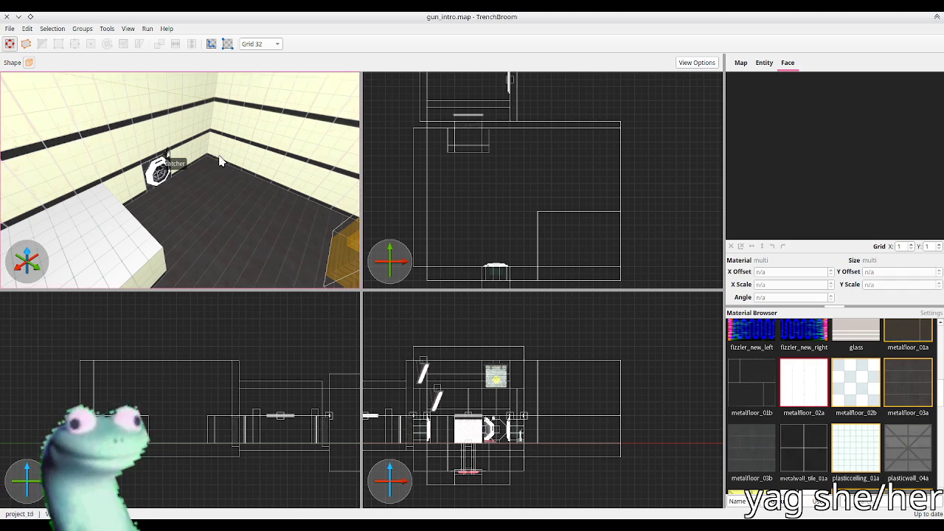
pyautogui.scroll(3, 184, 171)
pyautogui.scroll(5, 184, 171)
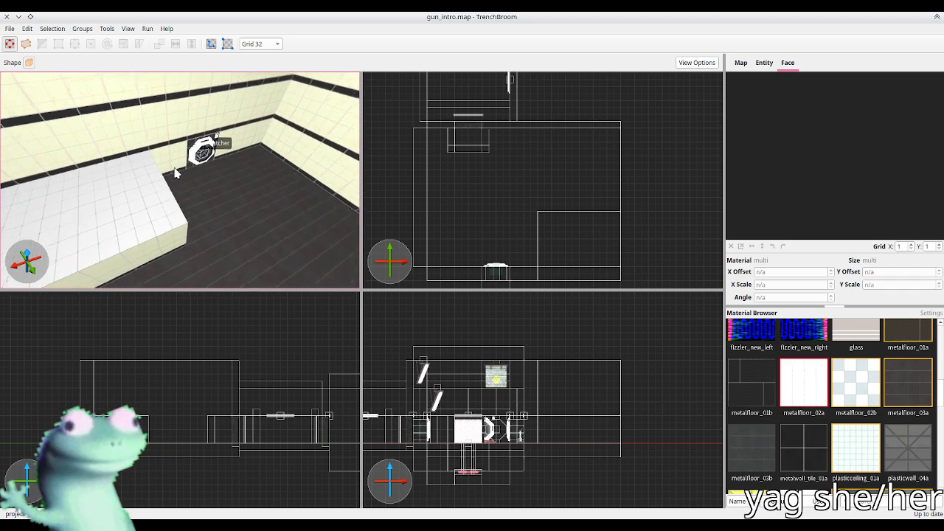
pyautogui.scroll(-5, 136, 156)
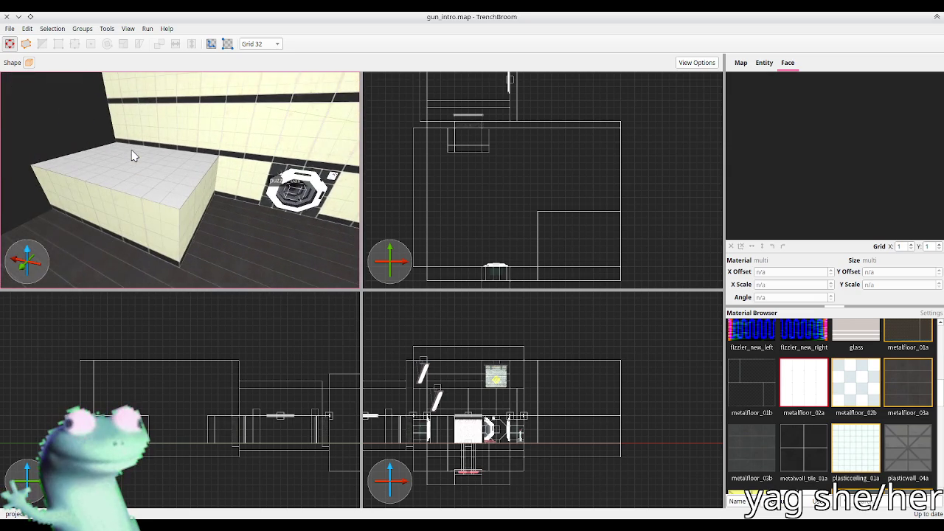
pyautogui.scroll(-2, 135, 154)
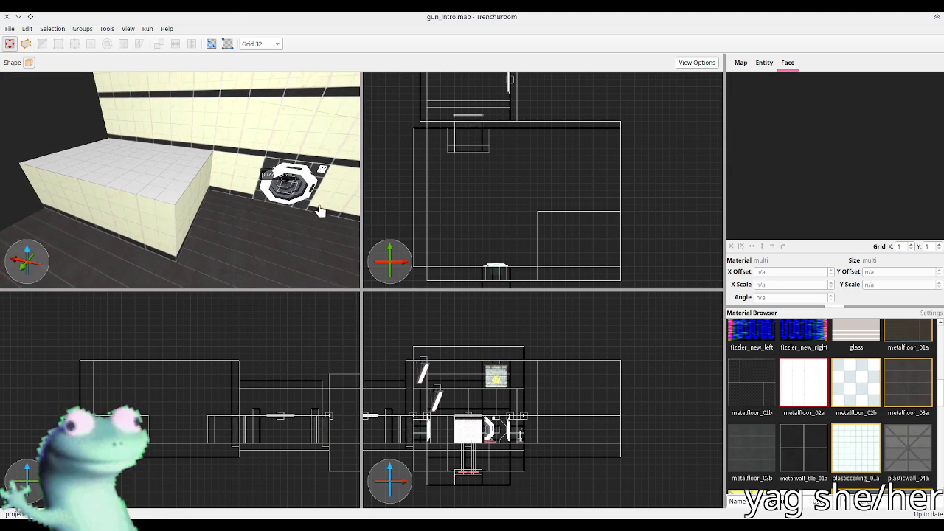
pyautogui.scroll(3, 203, 174)
pyautogui.moveTo(213, 168)
pyautogui.mouseDown()
pyautogui.moveTo(196, 220)
pyautogui.moveTo(201, 193)
pyautogui.mouseUp()
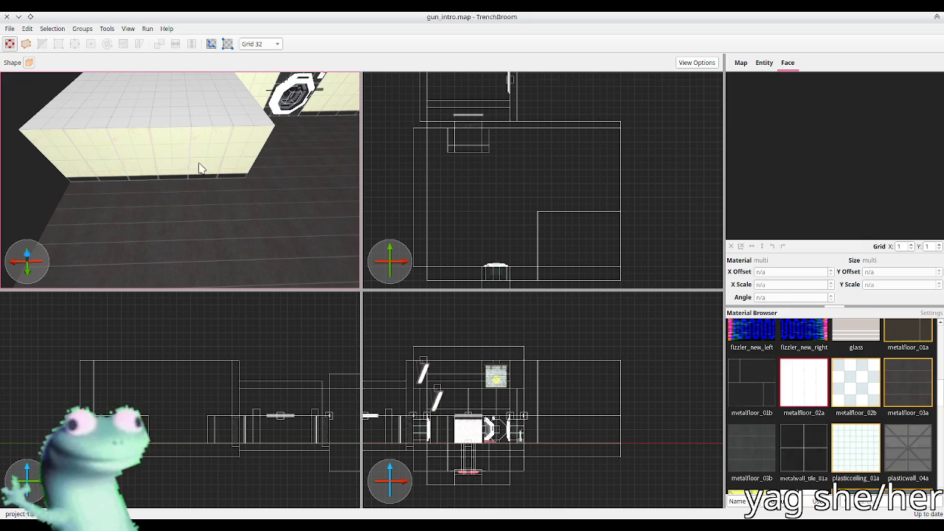
pyautogui.moveTo(175, 163)
pyautogui.mouseDown()
pyautogui.moveTo(175, 143)
pyautogui.moveTo(161, 135)
pyautogui.moveTo(171, 145)
pyautogui.mouseUp()
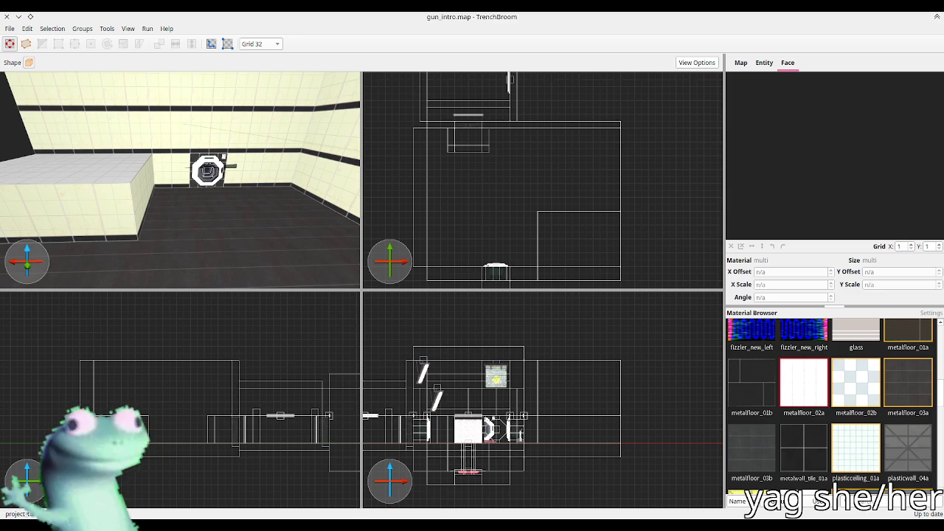
pyautogui.scroll(5, 207, 183)
pyautogui.scroll(4, 199, 184)
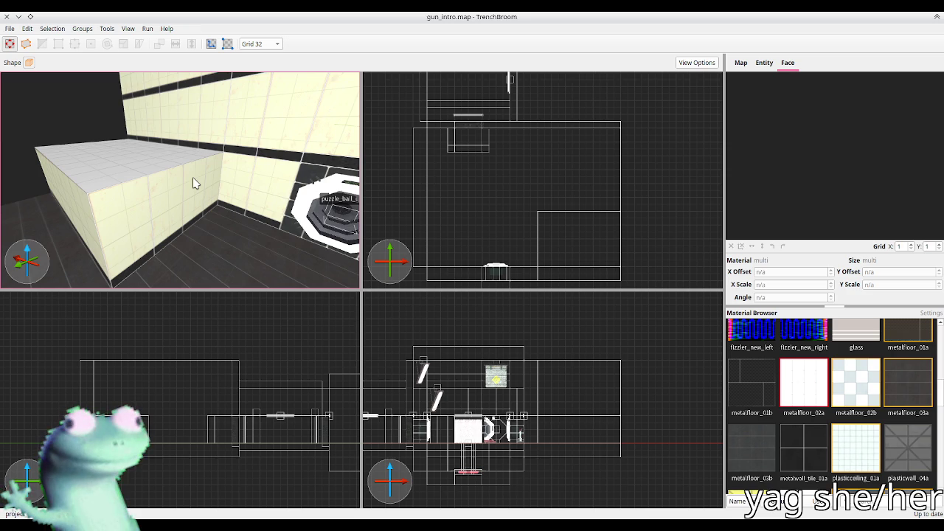
pyautogui.moveTo(193, 180); pyautogui.dragTo(106, 179)
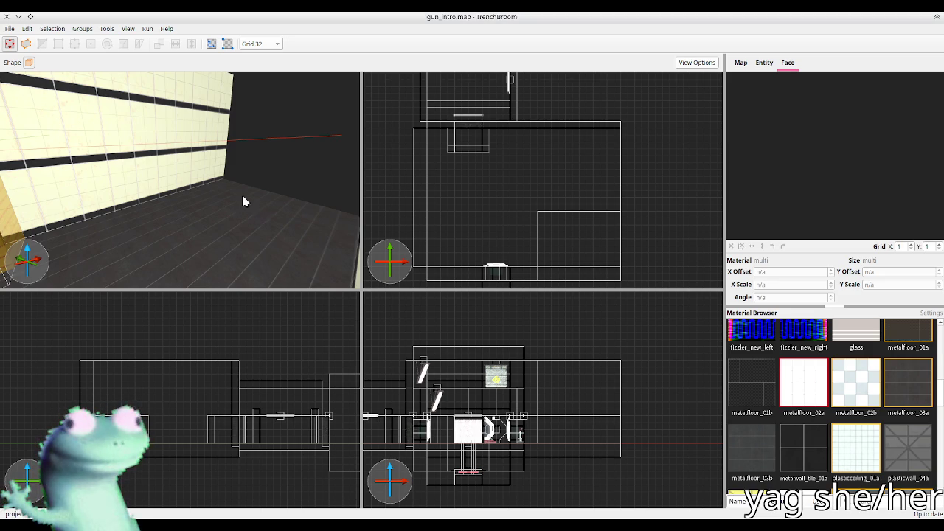
pyautogui.press('w')
pyautogui.press('s')
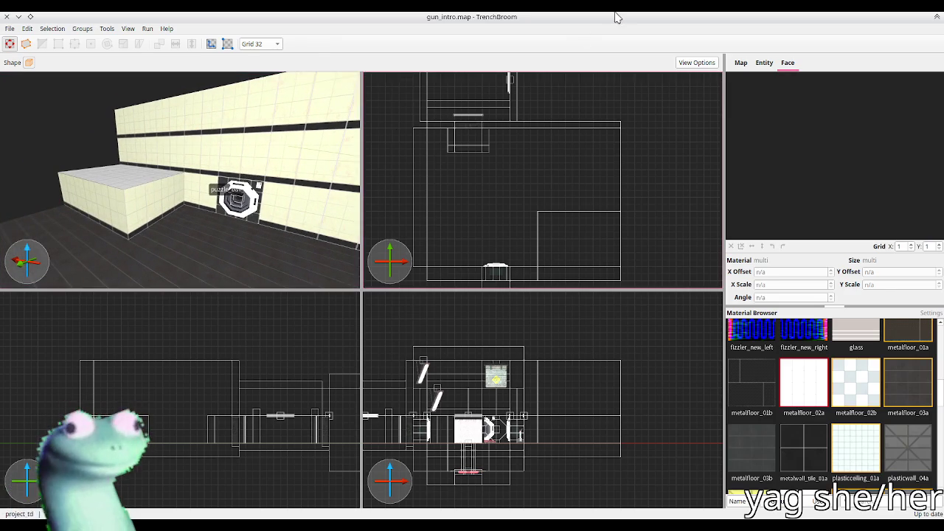
# Copy the puzzle_button_pedestal from prefabs.map and paste it into gun_intro
pyautogui.hotkey('alt', 'Tab')
pyautogui.press('Escape')
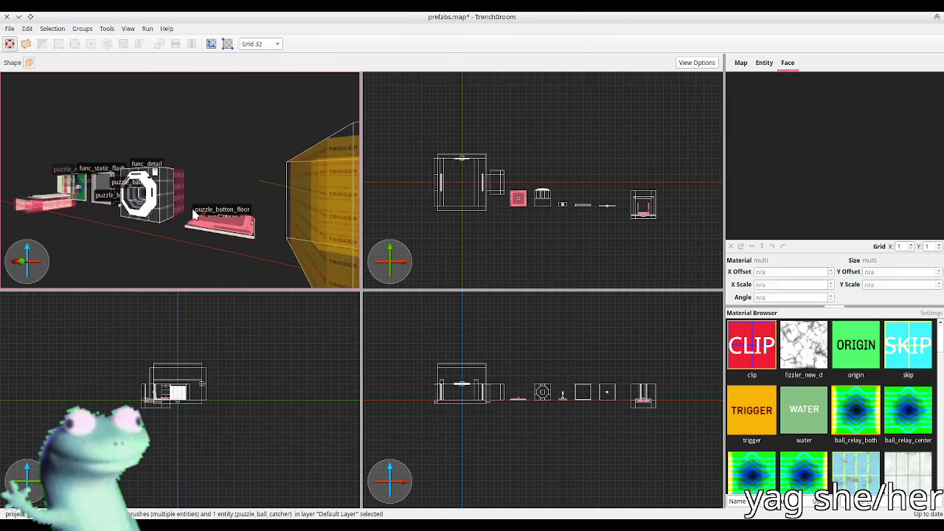
pyautogui.click(216, 236)
pyautogui.hotkey('ctrl', 'c')
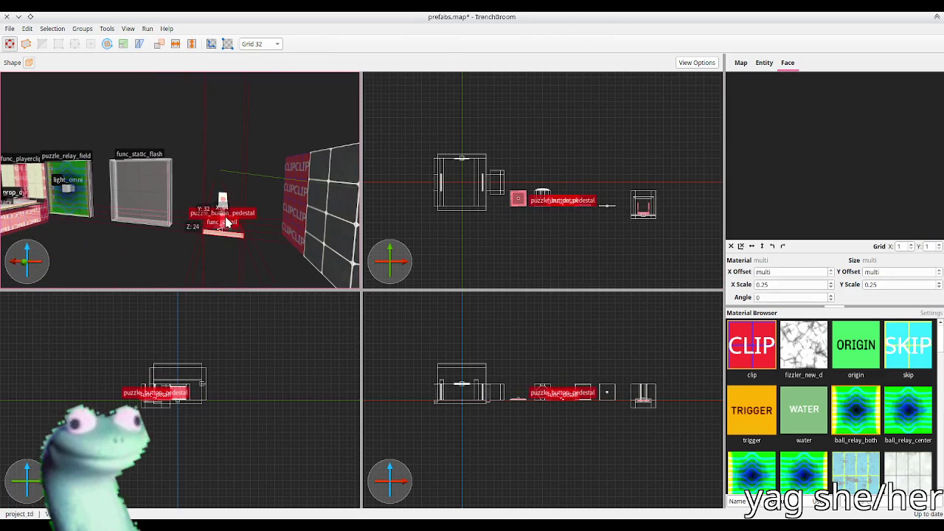
pyautogui.hotkey('alt', 'Tab')
pyautogui.hotkey('ctrl', 'v')
# Nudge the pedestal into place on the raised white-tiled block
pyautogui.hotkey('ctrl', 'u')
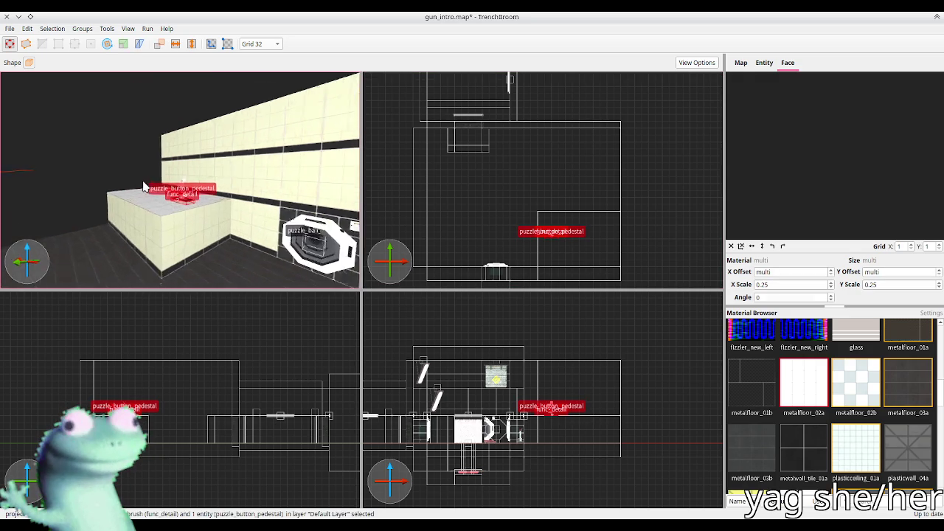
pyautogui.press('r')
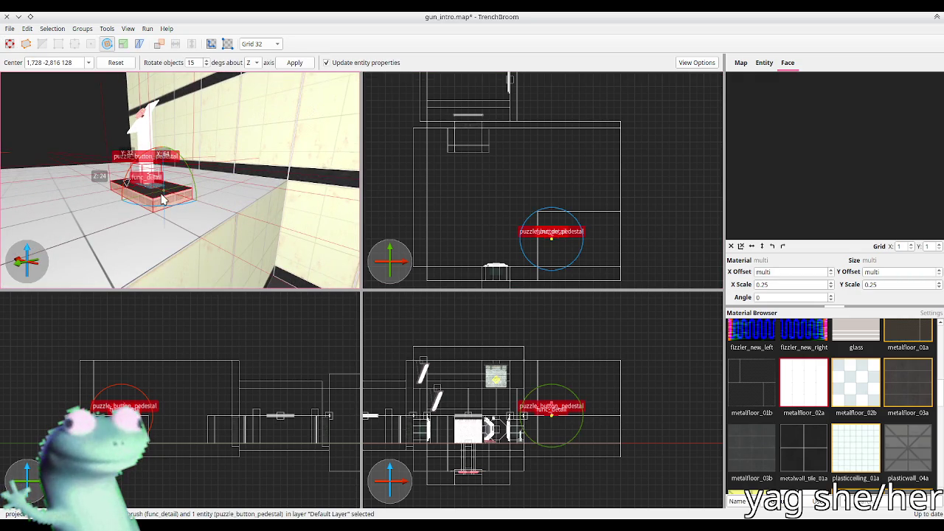
pyautogui.press('r')
pyautogui.press('Right')
pyautogui.press('Right')
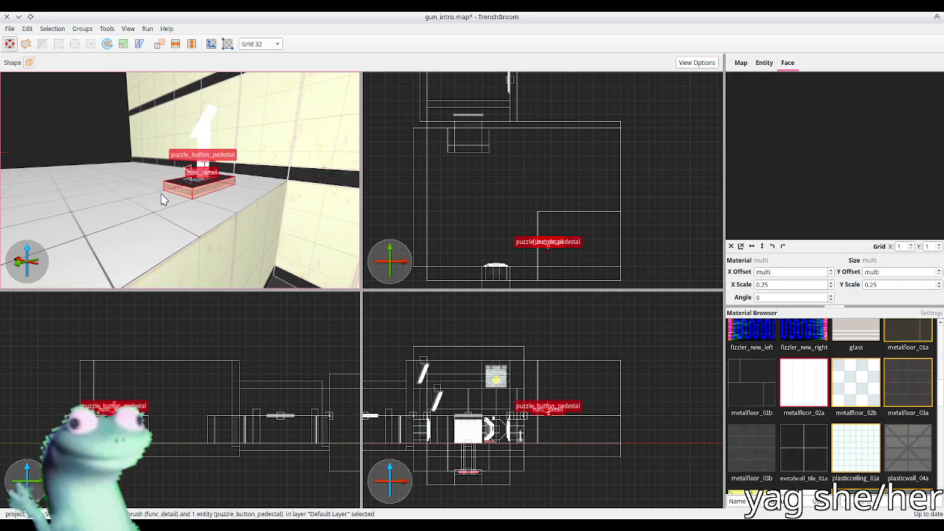
pyautogui.press('Down')
pyautogui.press('Down')
pyautogui.moveTo(162, 199)
pyautogui.mouseDown()
pyautogui.moveTo(116, 204)
pyautogui.moveTo(141, 196)
pyautogui.moveTo(195, 211)
pyautogui.moveTo(187, 216)
pyautogui.moveTo(229, 219)
pyautogui.moveTo(238, 206)
pyautogui.mouseUp()
pyautogui.keyDown('shift'); pyautogui.click(206, 214); pyautogui.keyUp('shift')
pyautogui.click(226, 214)
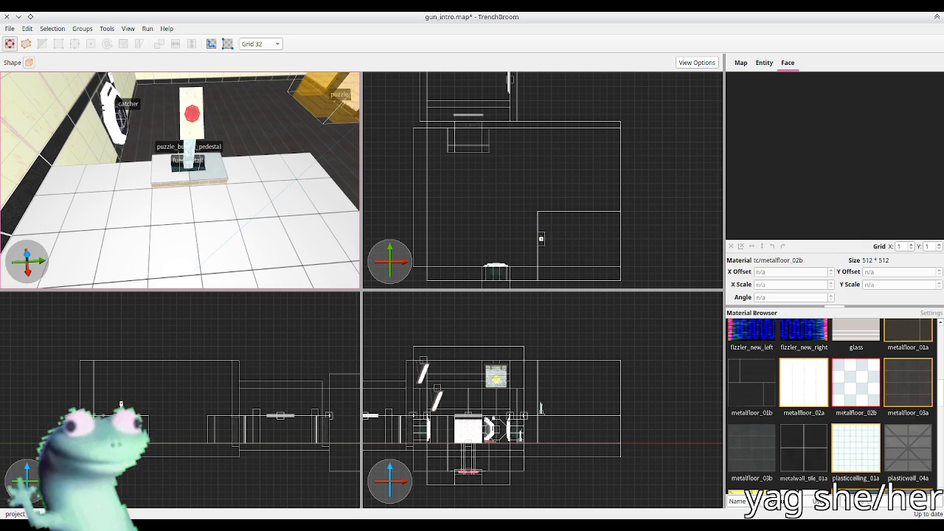
pyautogui.moveTo(180, 200)
pyautogui.mouseDown()
pyautogui.moveTo(255, 185)
pyautogui.moveTo(228, 169)
pyautogui.moveTo(161, 171)
pyautogui.moveTo(174, 183)
pyautogui.moveTo(152, 154)
pyautogui.moveTo(160, 165)
pyautogui.mouseUp()
# Save gun_intro.map and rebuild the FuncGodotMap node in Godot
pyautogui.hotkey('ctrl', 's')
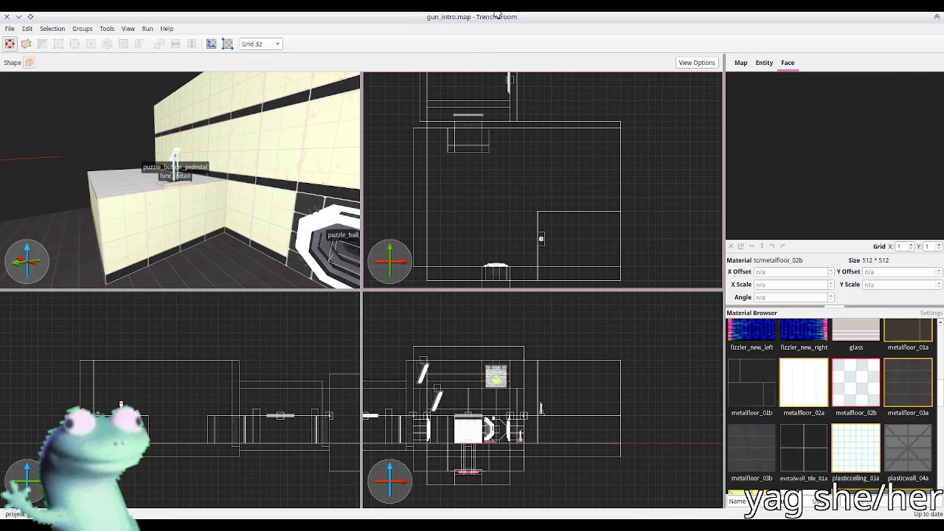
pyautogui.hotkey('alt', 'Tab')
pyautogui.click(790, 101)
pyautogui.click(473, 72)
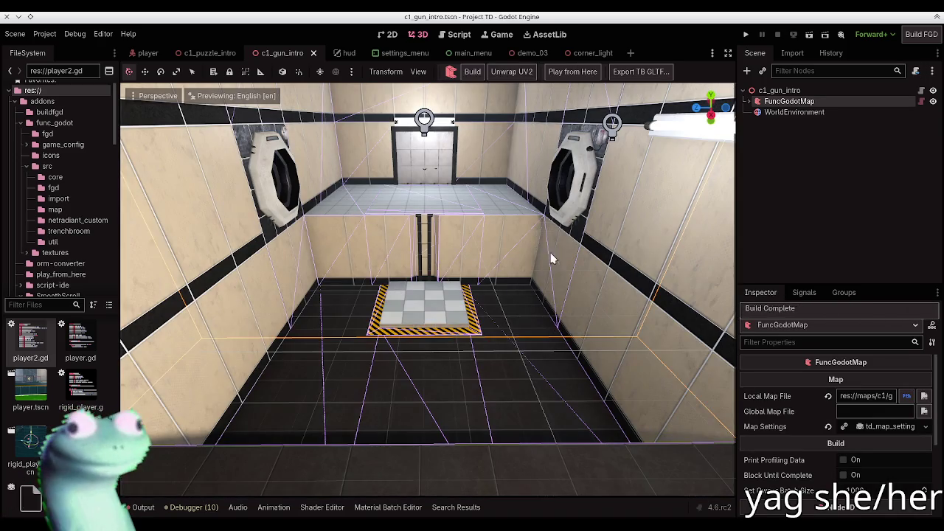
# Deselect the map node, fly the camera into position and play the game from this view
pyautogui.click(487, 246)
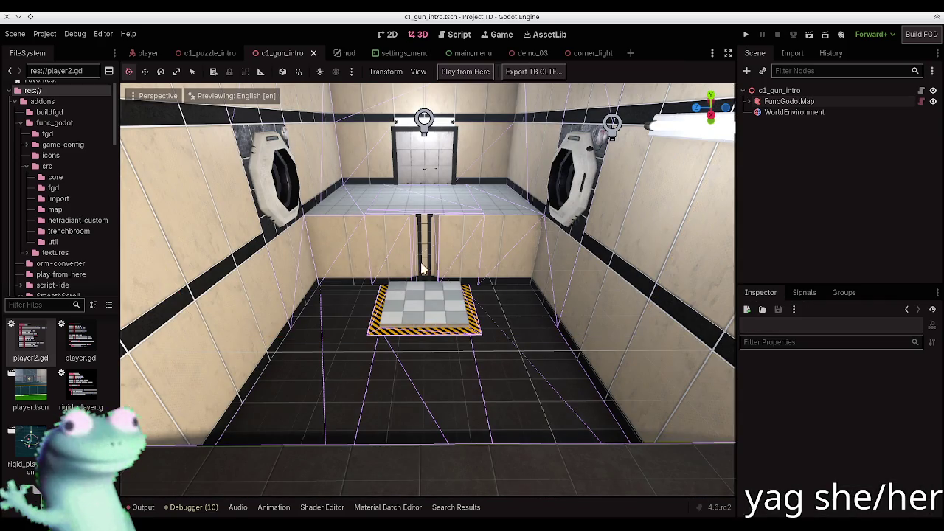
pyautogui.press('w')
pyautogui.press('w')
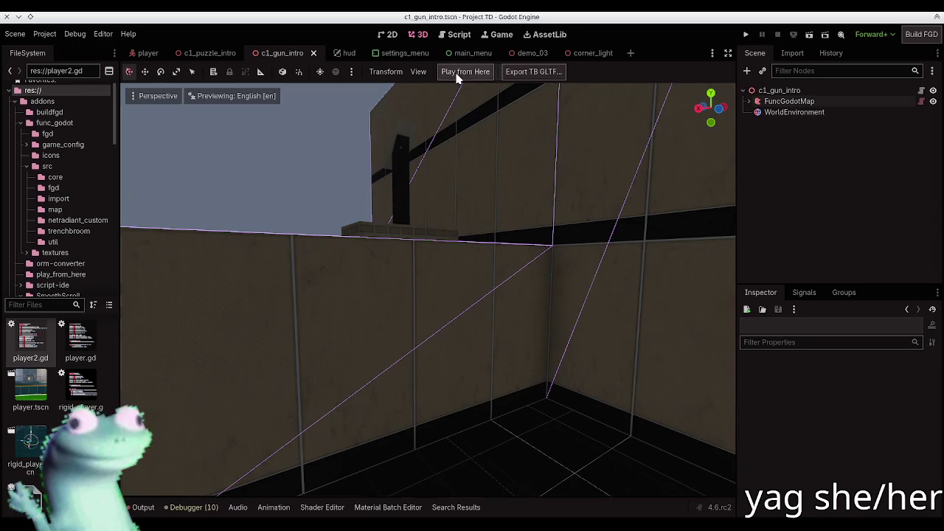
pyautogui.click(465, 72)
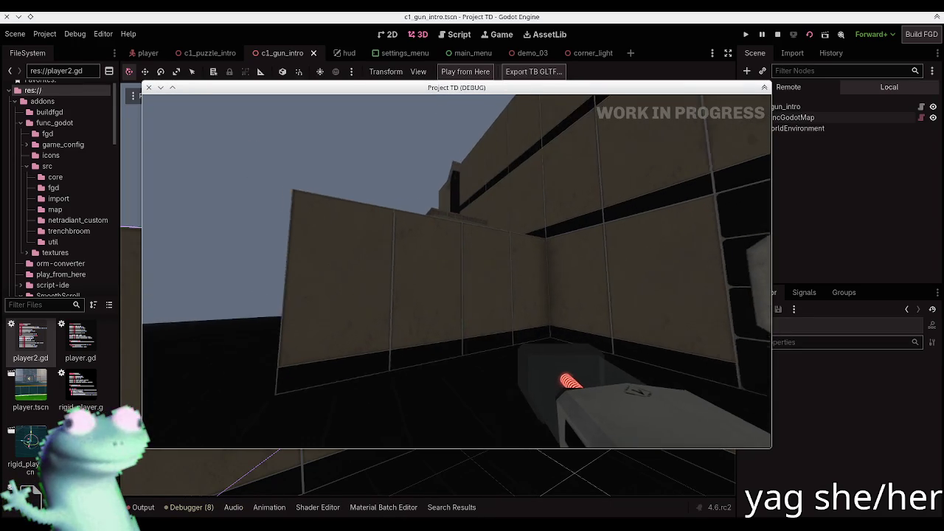
# Walk around the room in game to see the pedestal, then close the game and return to TrenchBroom
pyautogui.press('w')
pyautogui.press('w')
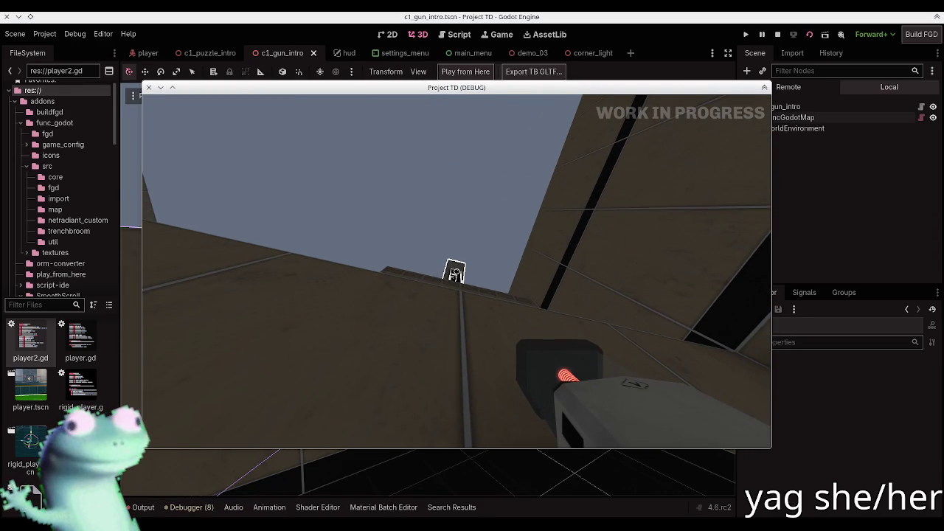
pyautogui.press('d')
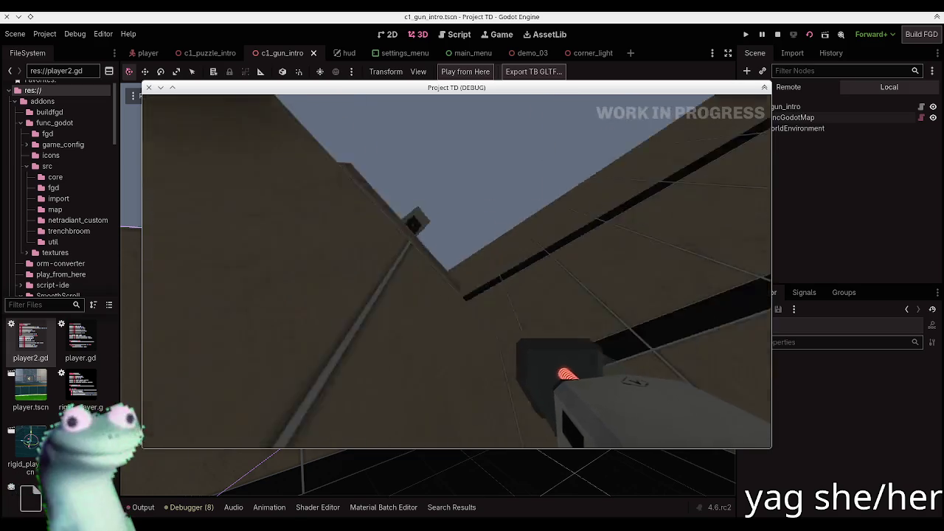
pyautogui.press('s')
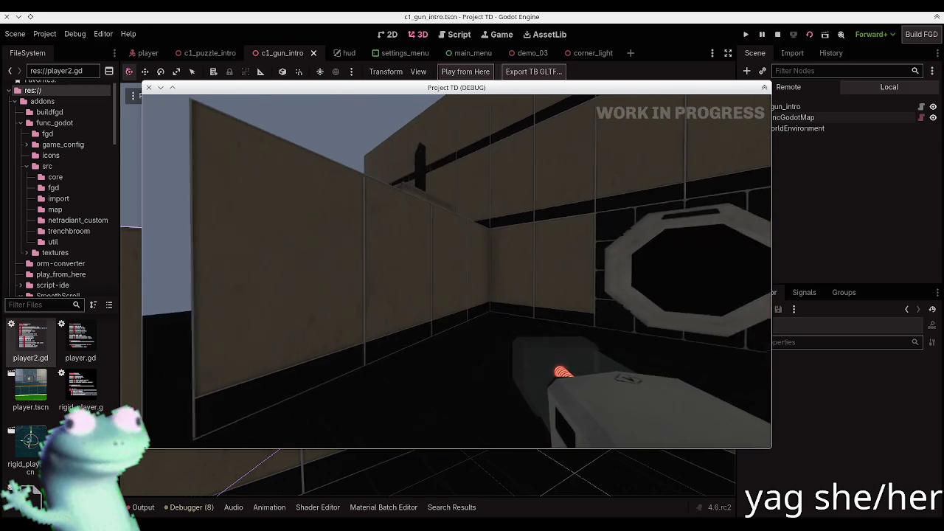
pyautogui.press('Escape')
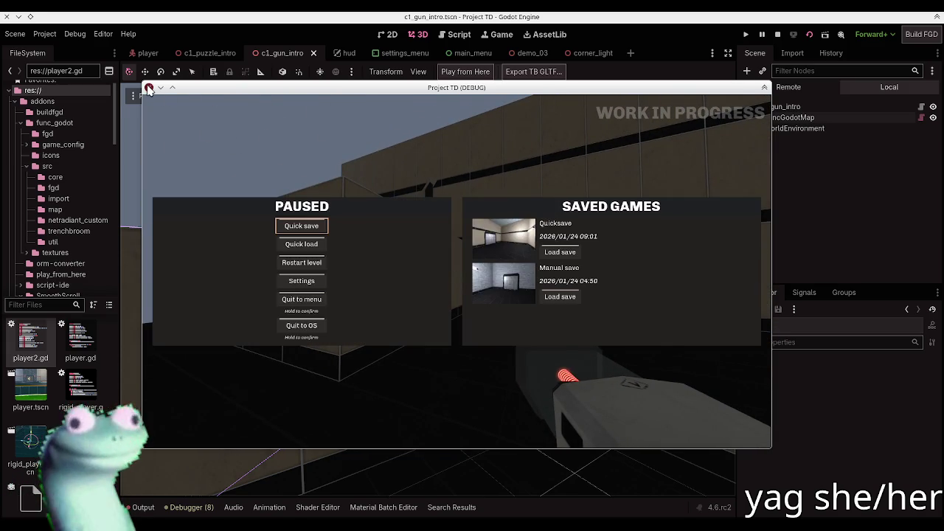
pyautogui.click(148, 87)
pyautogui.hotkey('alt', 'Tab')
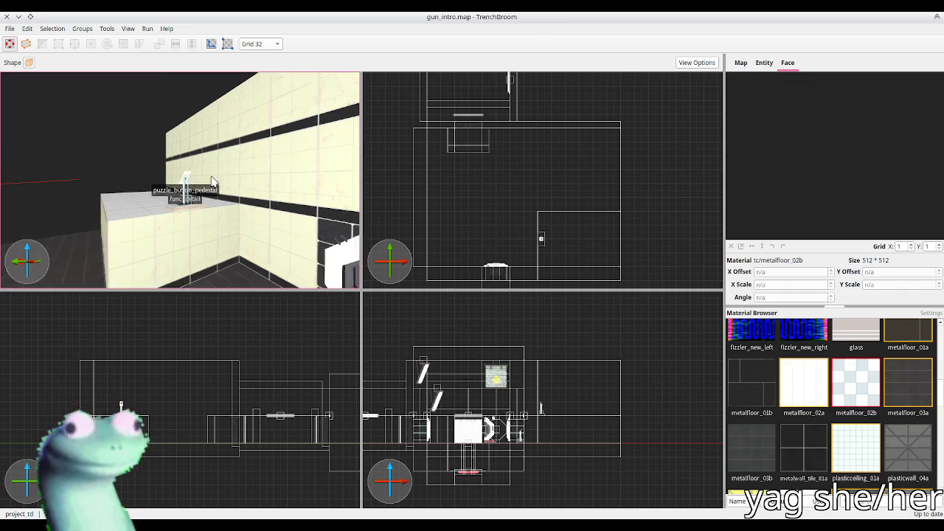
# Move the pedestal brush and entity two grid steps left and two up, then save gun_intro.map
pyautogui.click(170, 193)
pyautogui.keyDown('ctrl'); pyautogui.click(168, 184); pyautogui.keyUp('ctrl')
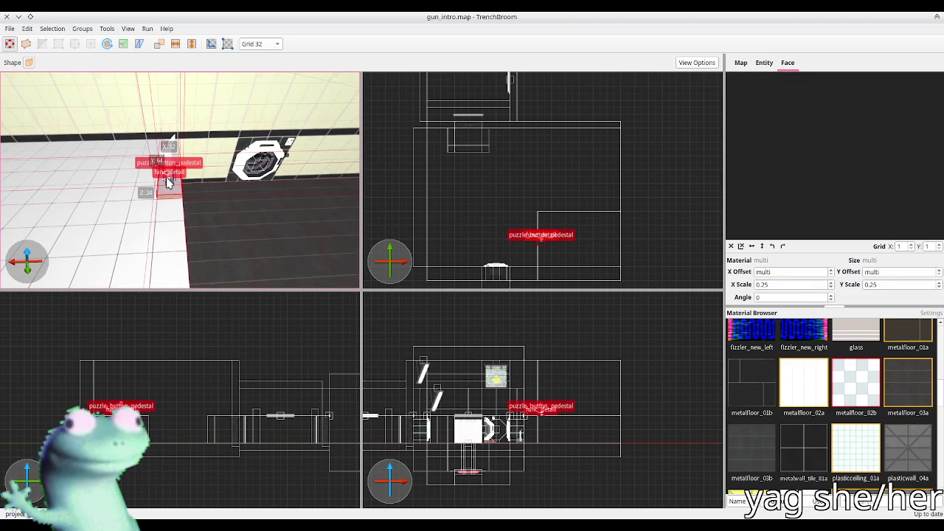
pyautogui.press('Left')
pyautogui.press('Left')
pyautogui.press('Up')
pyautogui.press('Up')
pyautogui.press('Left')
pyautogui.press('Up')
pyautogui.scroll(-3, 165, 181)
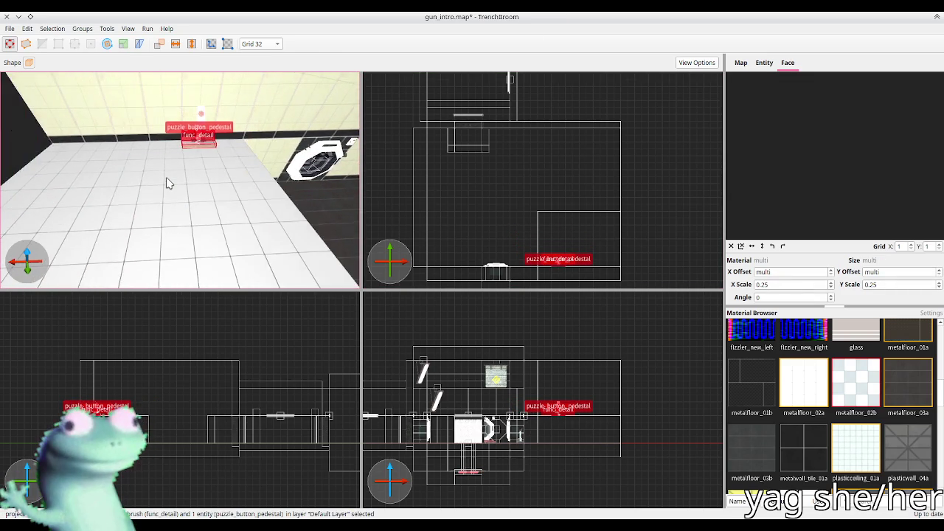
pyautogui.hotkey('ctrl', 's')
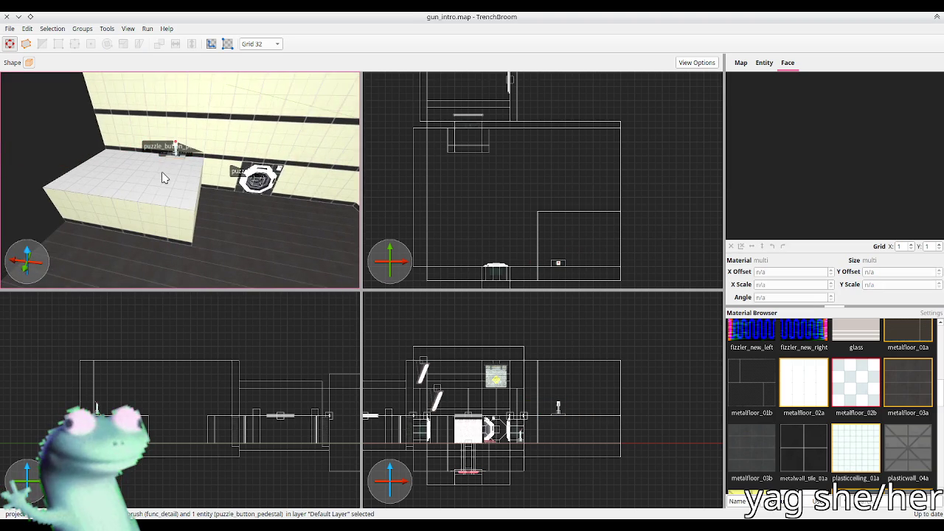
# Rebuild the FuncGodotMap in Godot with the moved pedestal
pyautogui.hotkey('alt', 'Tab')
pyautogui.click(793, 101)
pyautogui.click(472, 71)
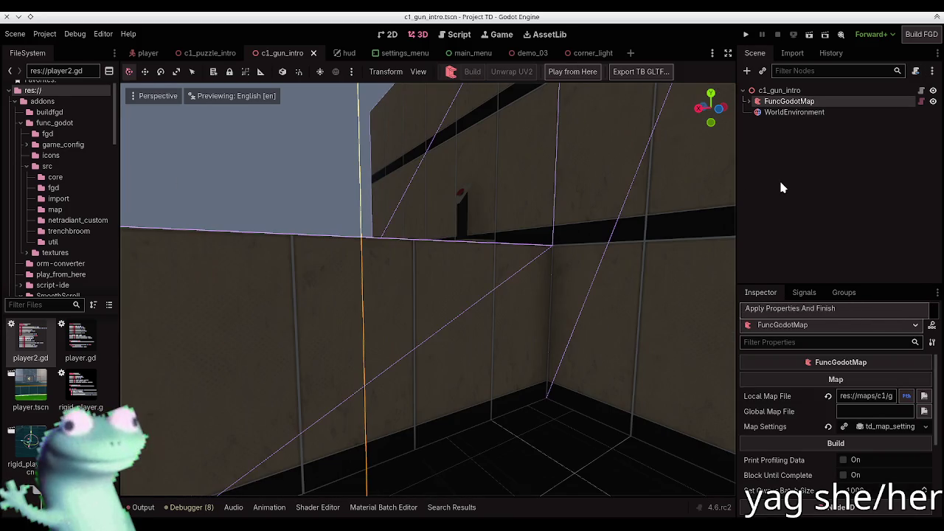
# Deselect the map node and orbit the viewport to inspect the wall block and ball catcher
pyautogui.click(782, 188)
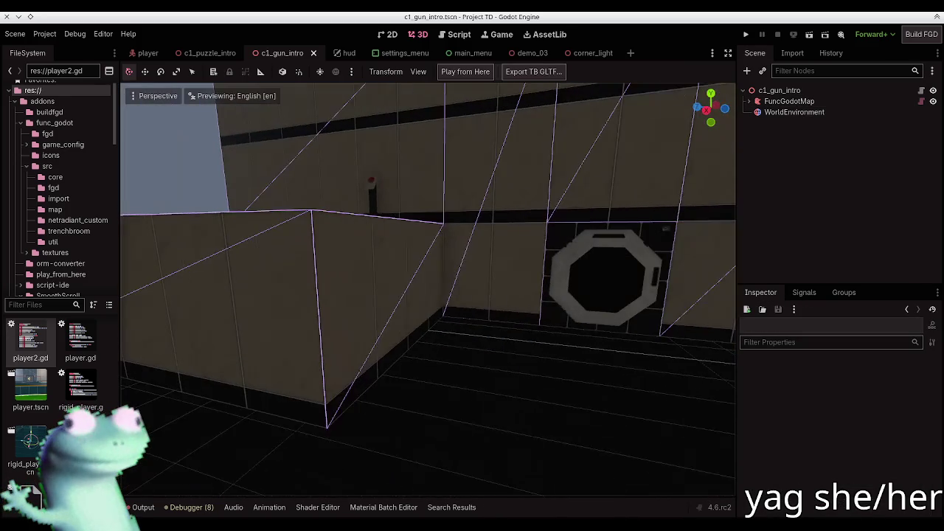
pyautogui.moveTo(428, 288); pyautogui.dragTo(458, 280)
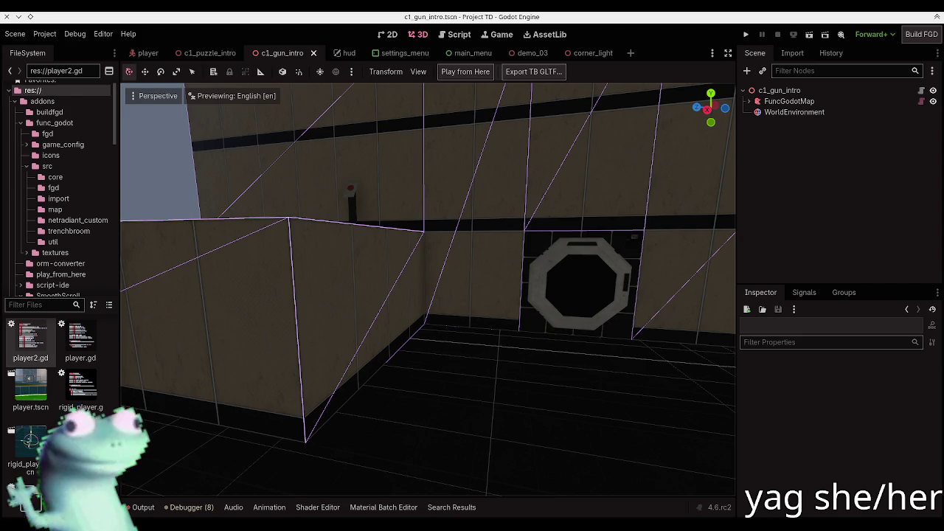
pyautogui.moveTo(260, 208); pyautogui.dragTo(507, 46)
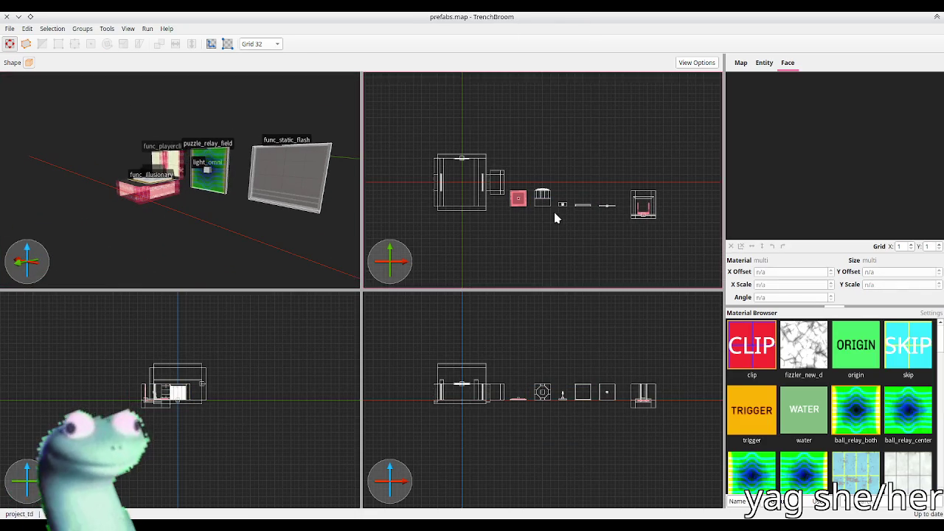
# Paste the lift prefab's entities into gun_intro, raise them to floor level and shift them right
pyautogui.scroll(4, 624, 200)
pyautogui.click(502, 130)
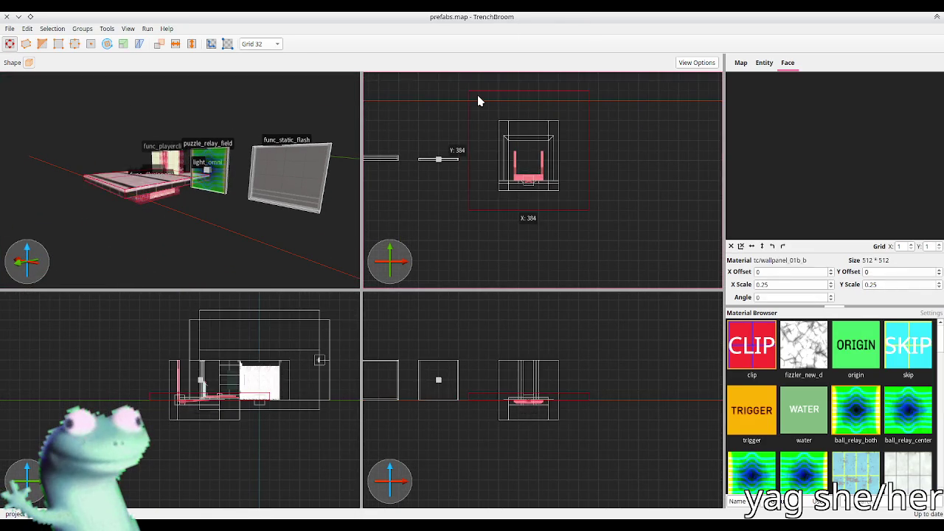
pyautogui.hotkey('ctrl', 'v')
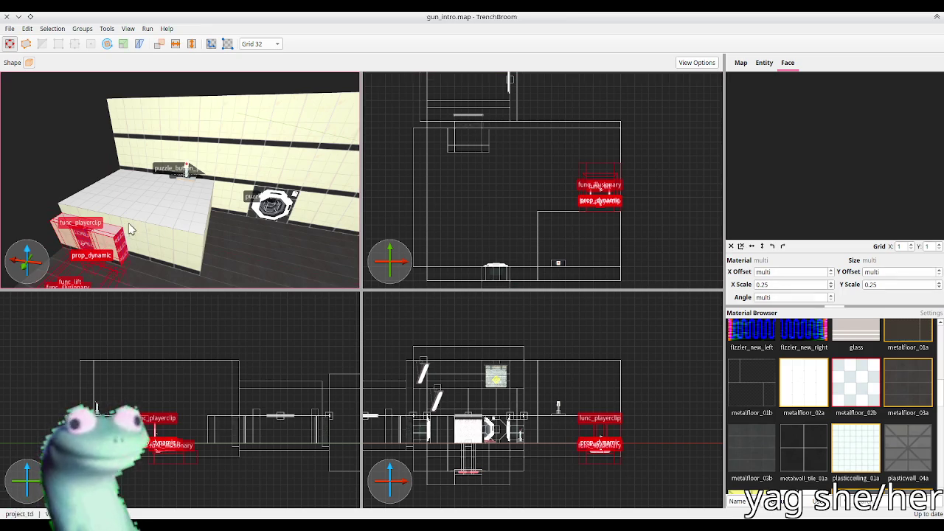
pyautogui.hotkey('ctrl', 'u')
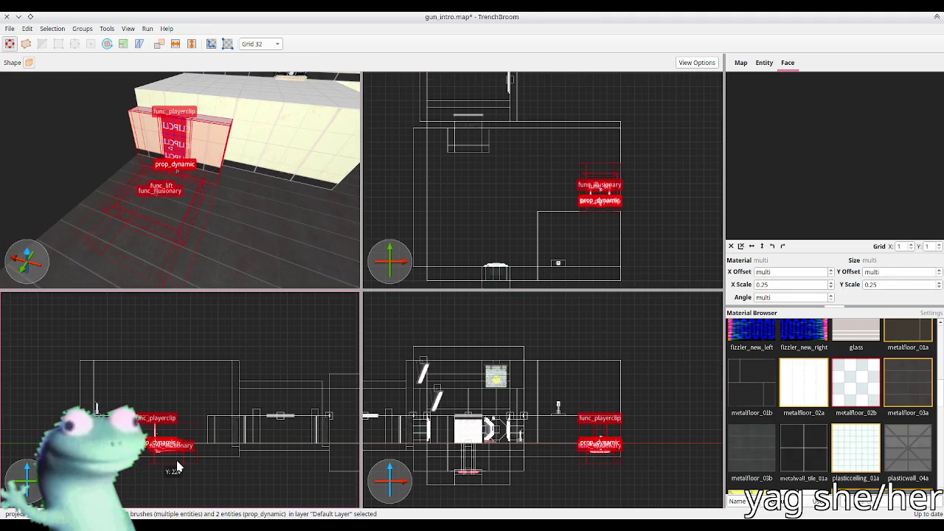
pyautogui.scroll(2, 177, 466)
pyautogui.scroll(3, 192, 460)
pyautogui.moveTo(200, 455); pyautogui.dragTo(200, 428)
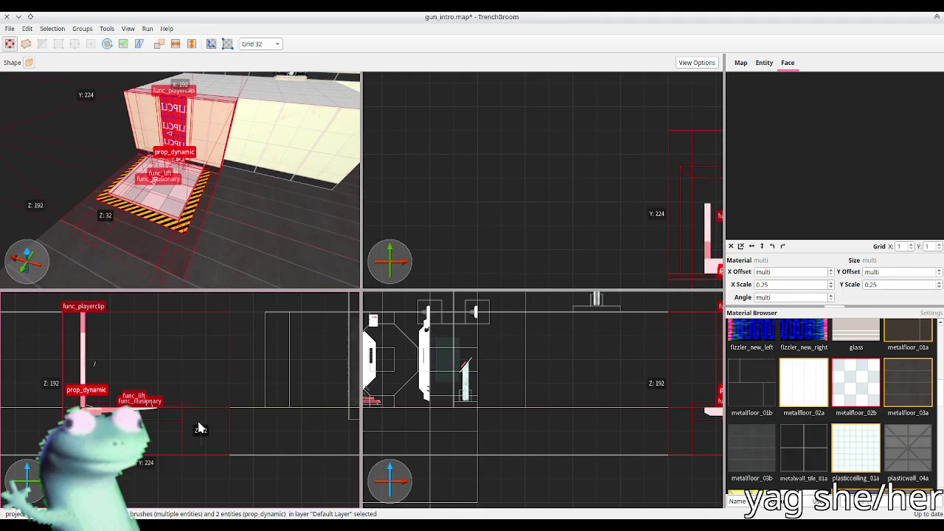
pyautogui.scroll(3, 213, 181)
pyautogui.press('Right')
pyautogui.press('Right')
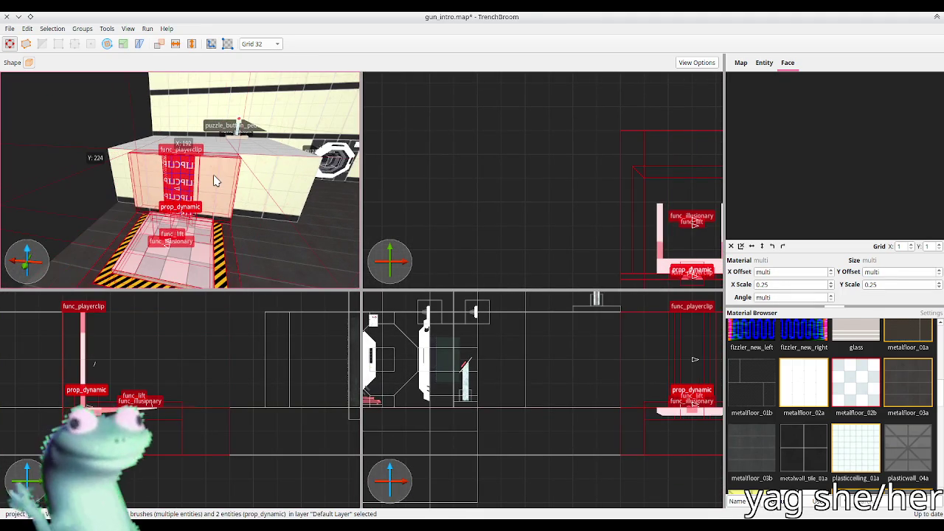
pyautogui.press('Right')
pyautogui.press('Right')
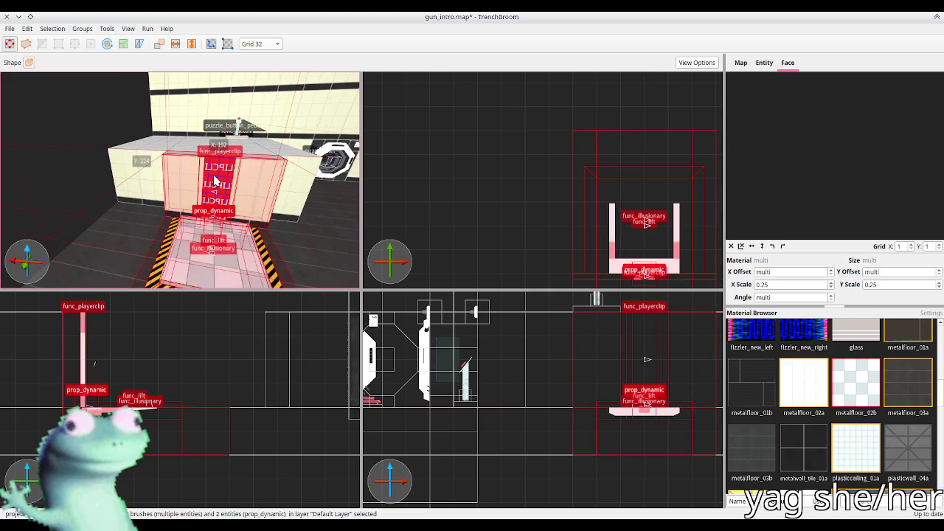
# Draw a new brush on the floor beside the lift and check the neighbouring block brushes
pyautogui.scroll(-5, 214, 180)
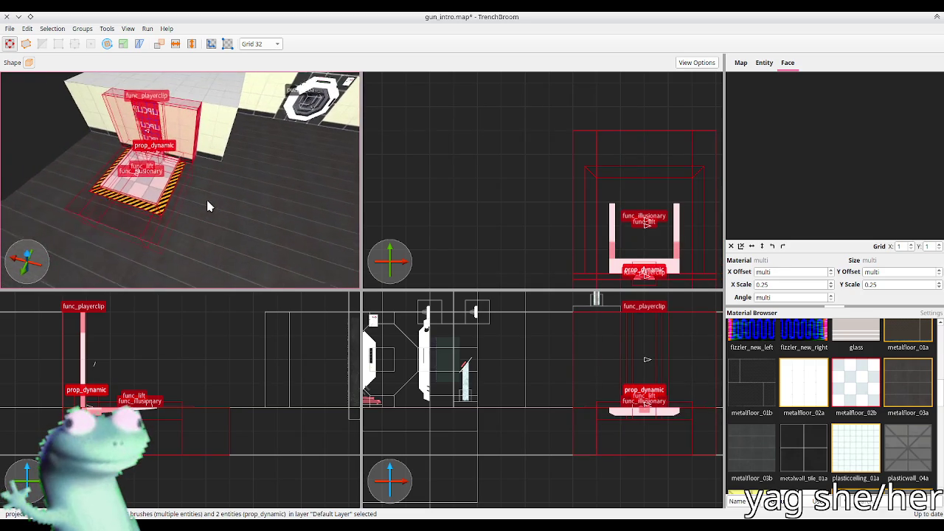
pyautogui.click(188, 200)
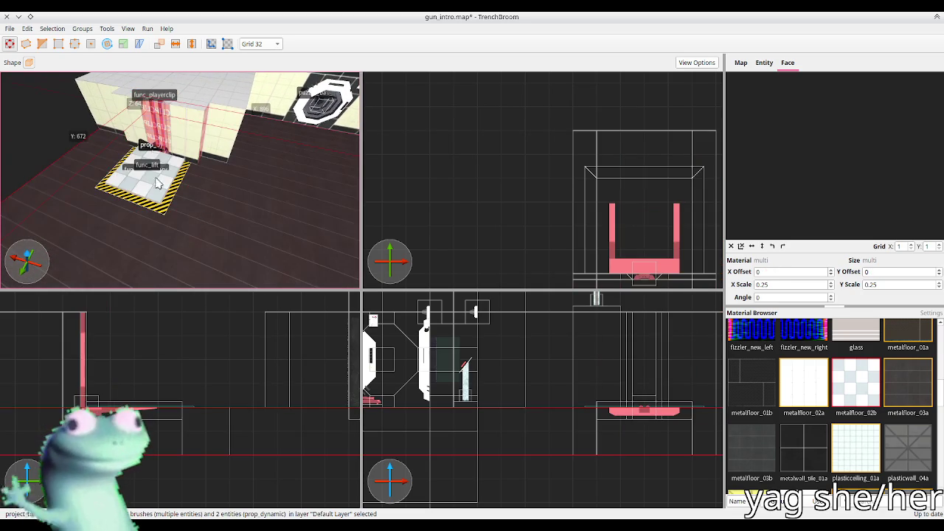
pyautogui.moveTo(77, 139)
pyautogui.mouseDown()
pyautogui.moveTo(133, 206)
pyautogui.moveTo(217, 175)
pyautogui.moveTo(176, 227)
pyautogui.moveTo(207, 224)
pyautogui.mouseUp()
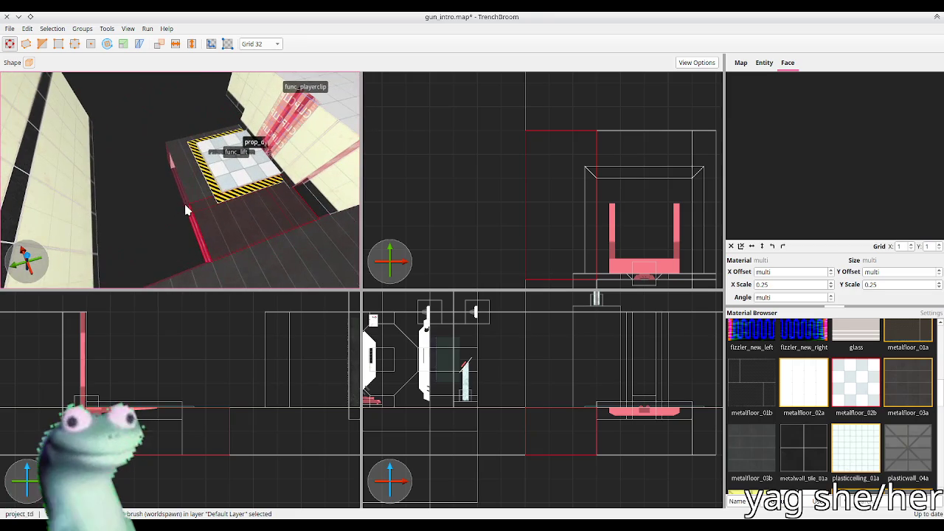
pyautogui.moveTo(171, 151); pyautogui.dragTo(168, 97)
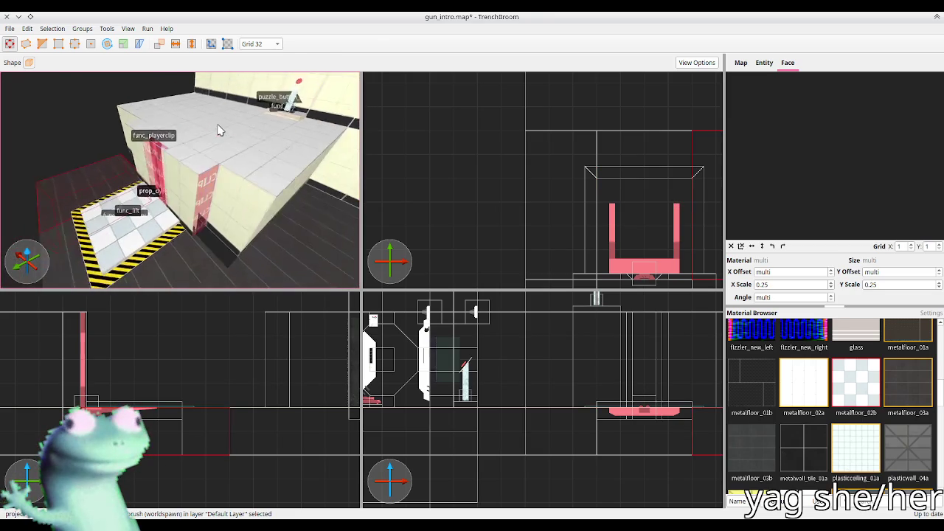
pyautogui.click(220, 166)
pyautogui.click(219, 190)
pyautogui.click(219, 190)
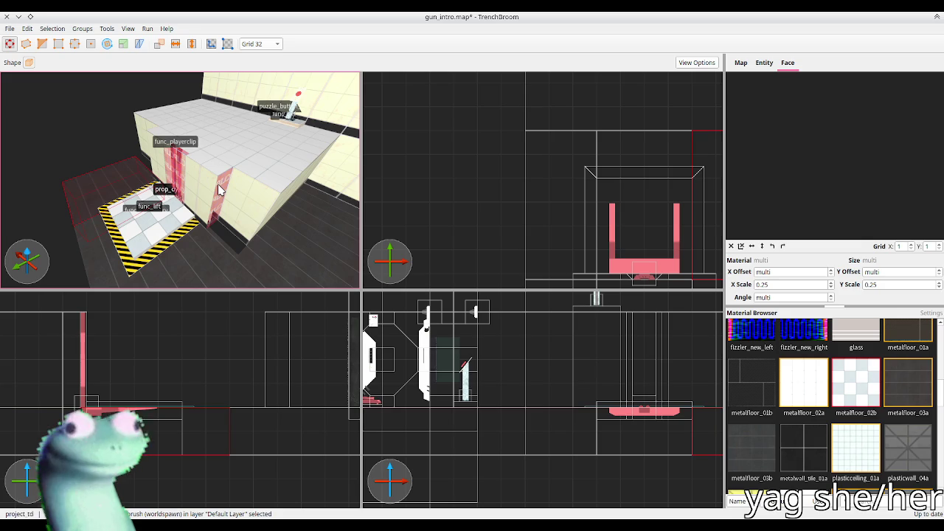
pyautogui.press('Escape')
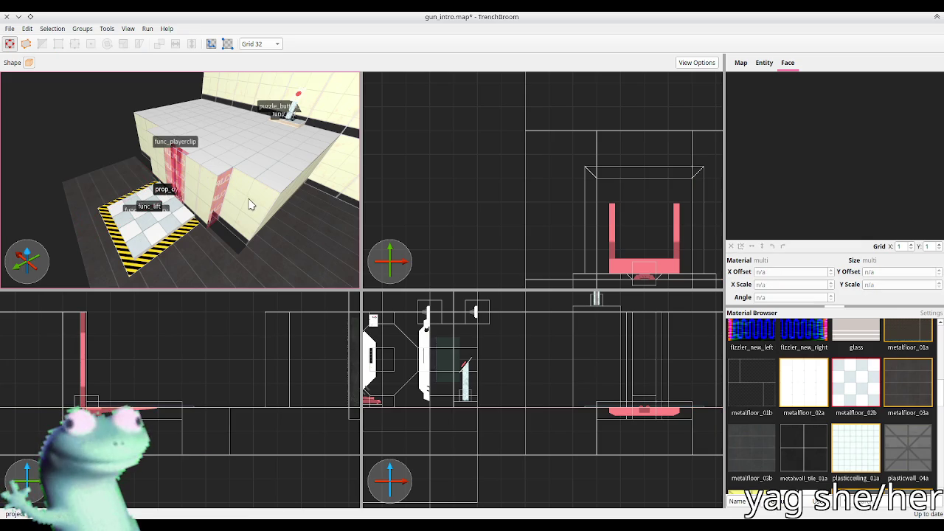
pyautogui.click(250, 205)
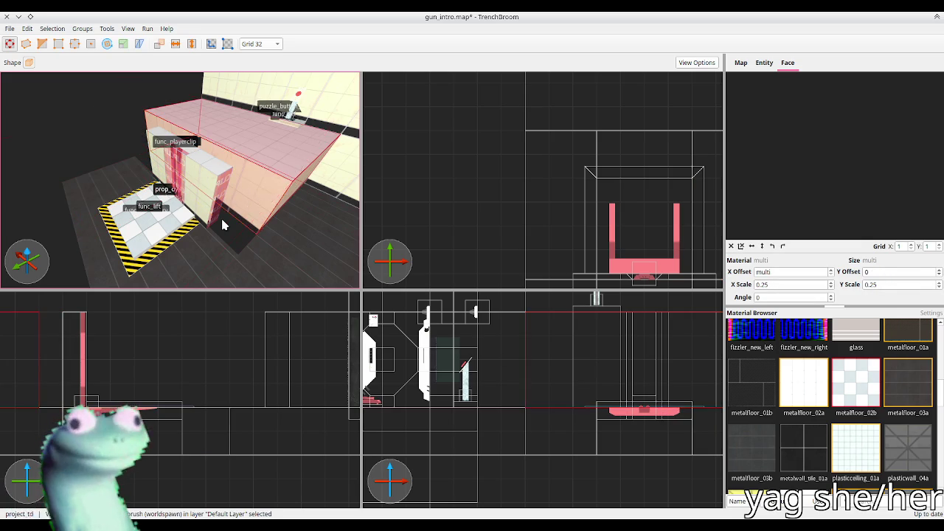
pyautogui.press('Escape')
pyautogui.scroll(-3, 658, 207)
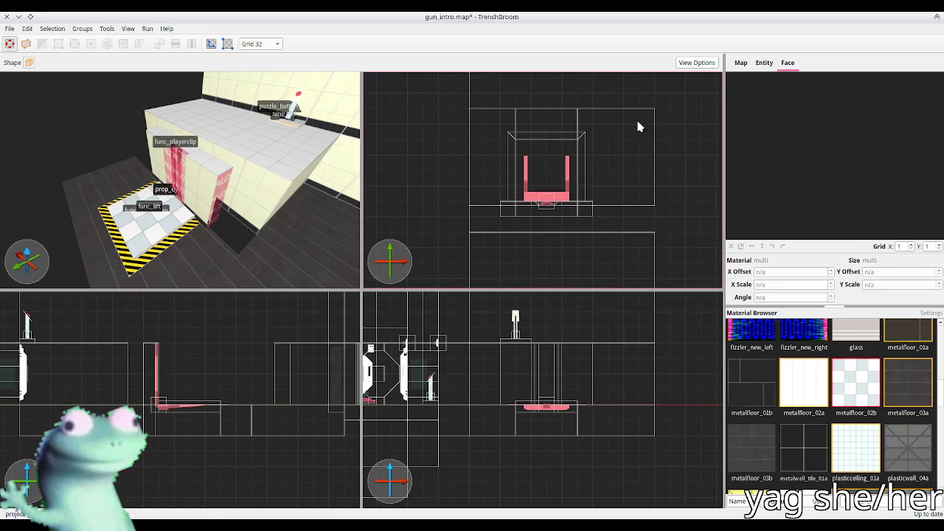
# Box-select the lift, func_playerclip and prop_dynamic together and nudge them one grid step down and back up
pyautogui.moveTo(667, 102); pyautogui.dragTo(474, 217)
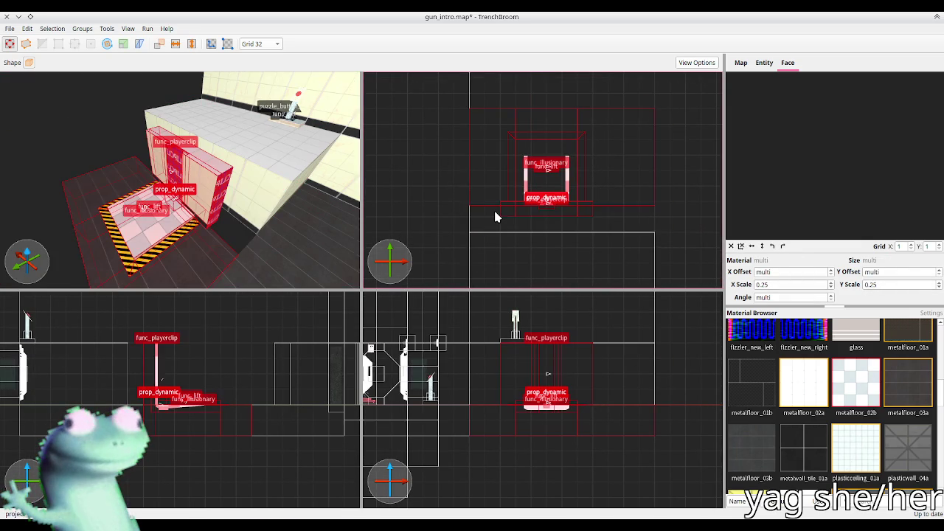
pyautogui.press('Down')
pyautogui.press('Down')
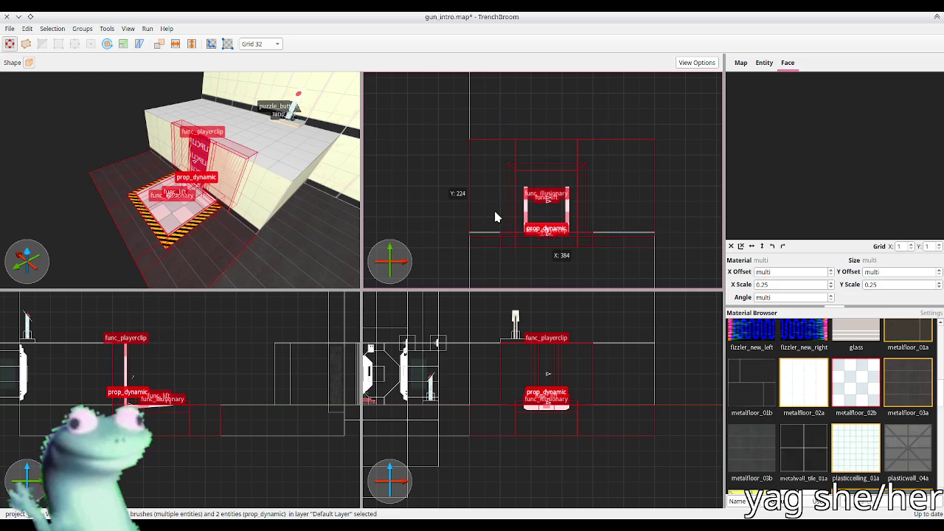
pyautogui.press('Up')
pyautogui.scroll(5, 172, 200)
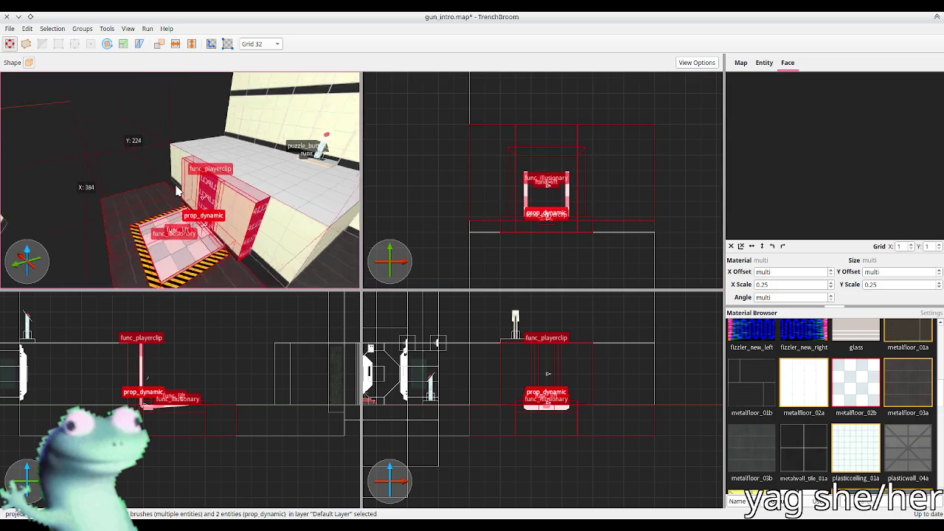
pyautogui.scroll(-5, 185, 207)
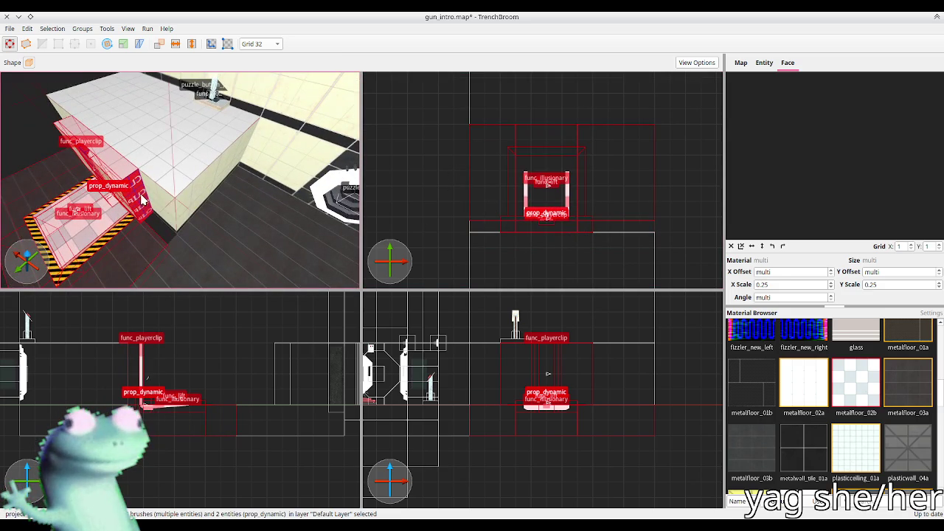
# Inspect the block brushes and clip brush beside the lift, deselect, and save the map
pyautogui.click(139, 198)
pyautogui.click(138, 198)
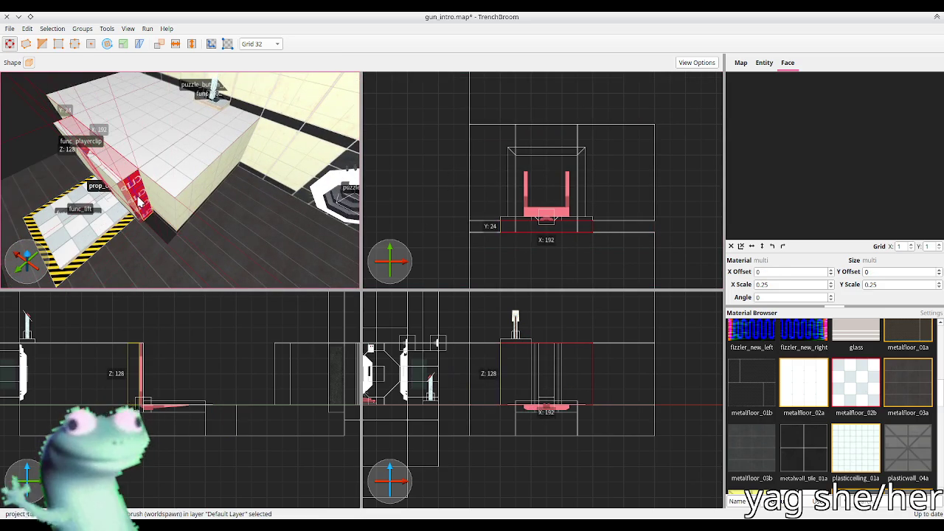
pyautogui.keyDown('ctrl'); pyautogui.click(137, 205); pyautogui.keyUp('ctrl')
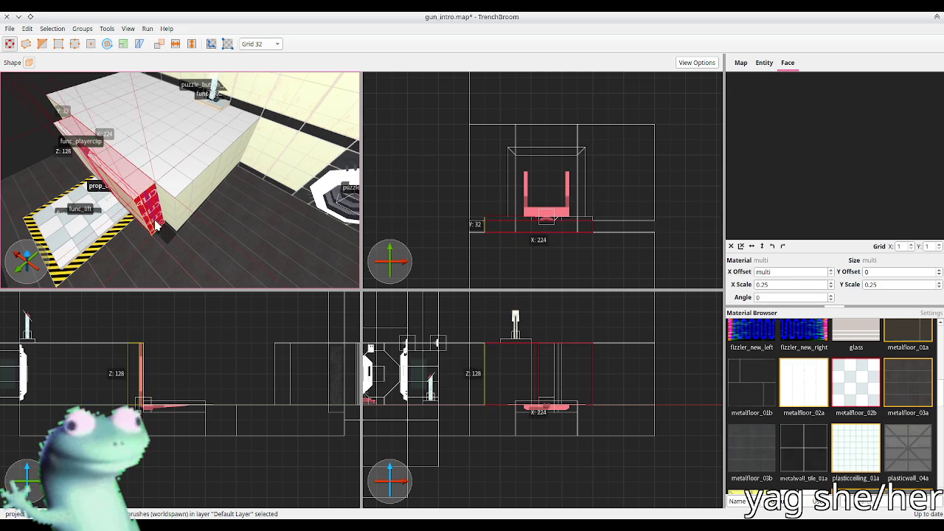
pyautogui.keyDown('shift'); pyautogui.click(211, 218); pyautogui.keyUp('shift')
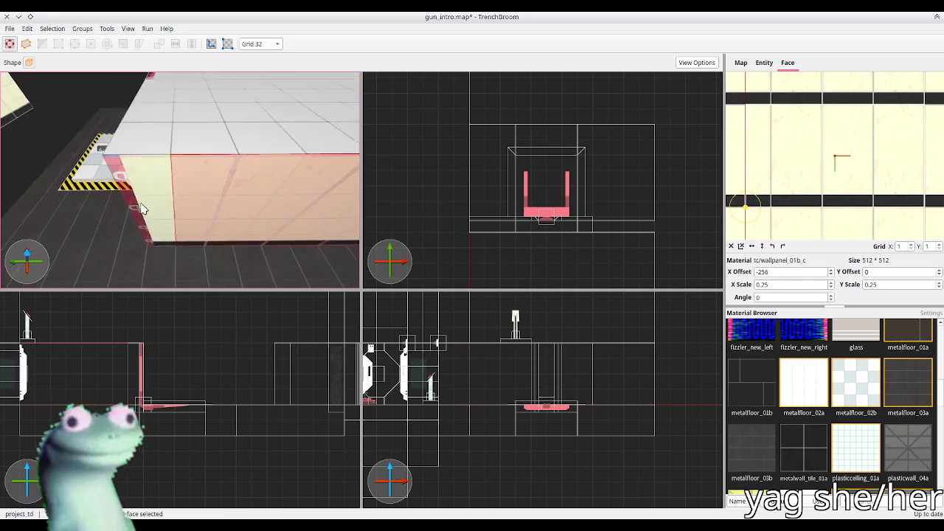
pyautogui.press('w')
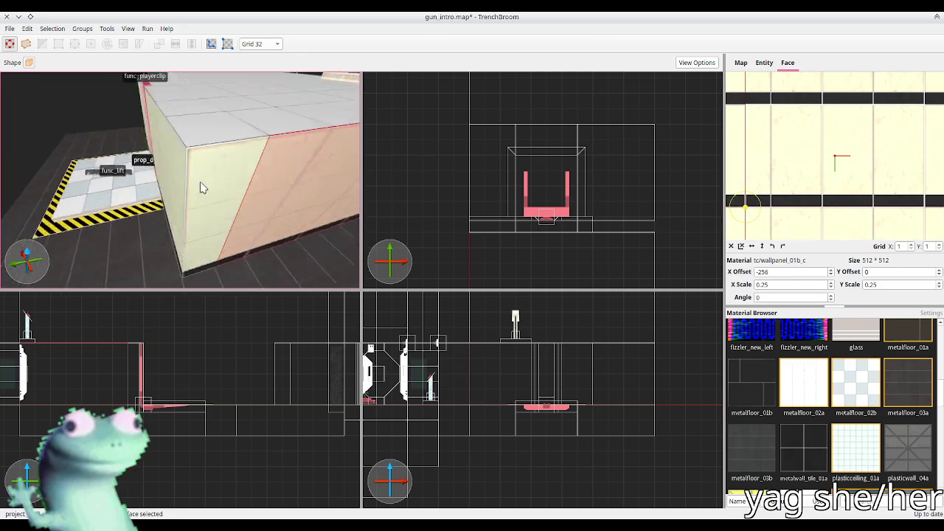
pyautogui.click(174, 213)
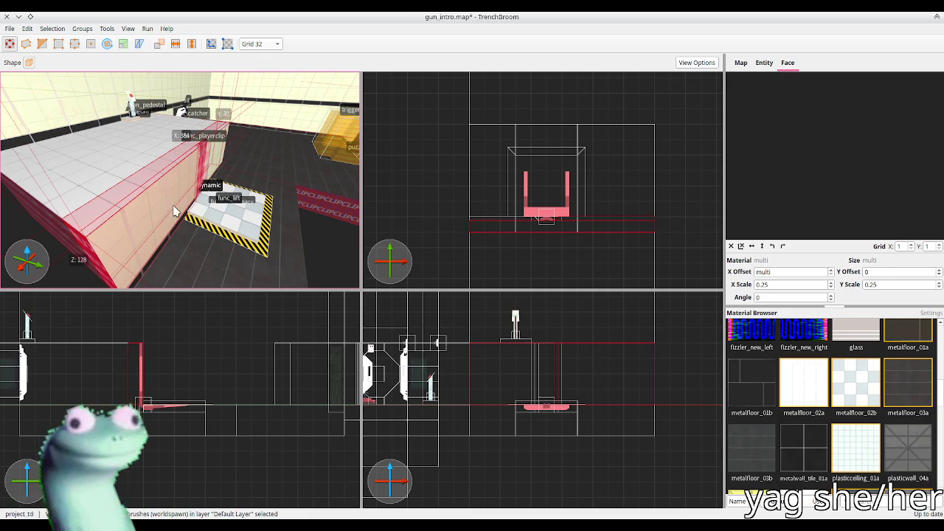
pyautogui.press('Escape')
pyautogui.hotkey('ctrl', 's')
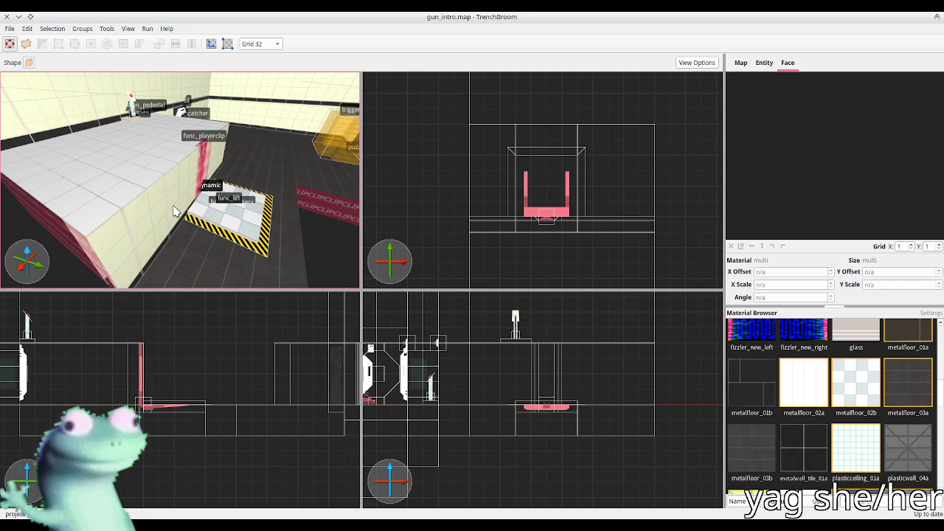
# Check the red ledge and floor brushes, clear the selection and save gun_intro.map again
pyautogui.scroll(-5, 175, 211)
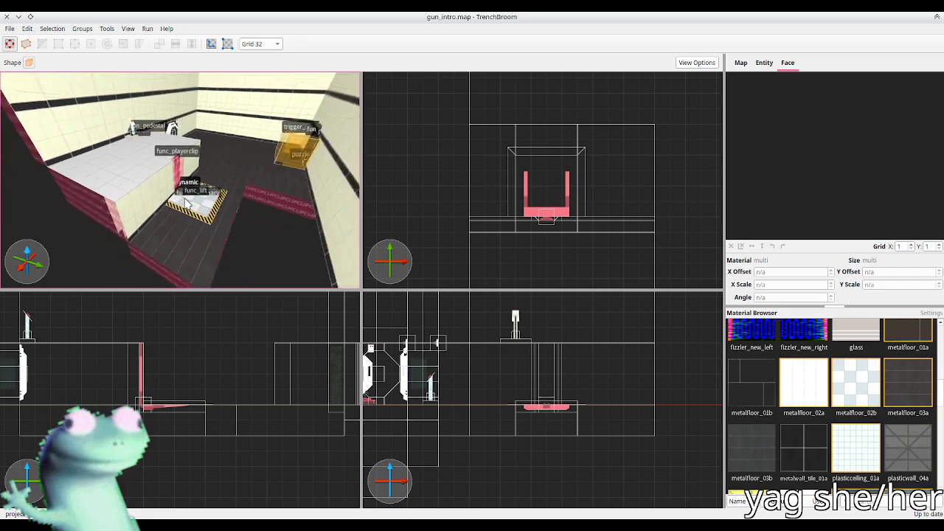
pyautogui.click(179, 249)
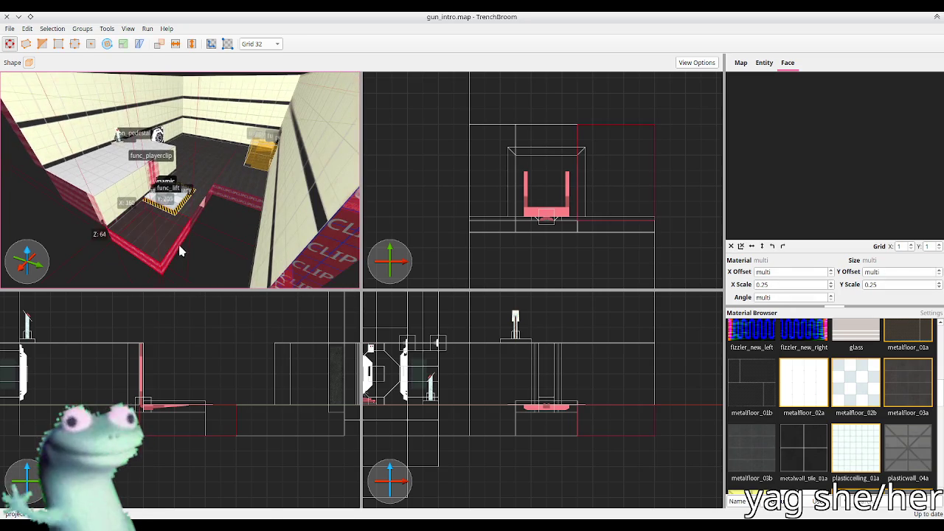
pyautogui.keyDown('ctrl'); pyautogui.click(214, 213); pyautogui.keyUp('ctrl')
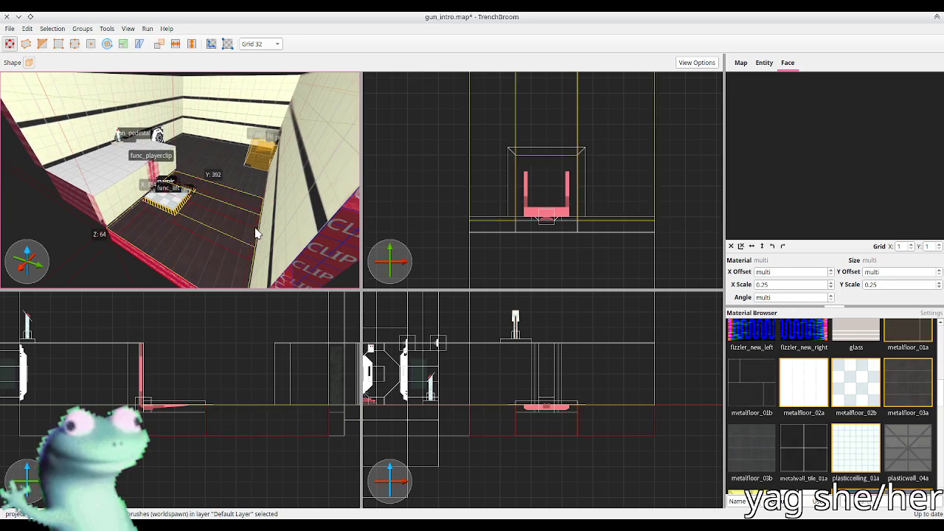
pyautogui.press('Escape')
pyautogui.hotkey('ctrl', 's')
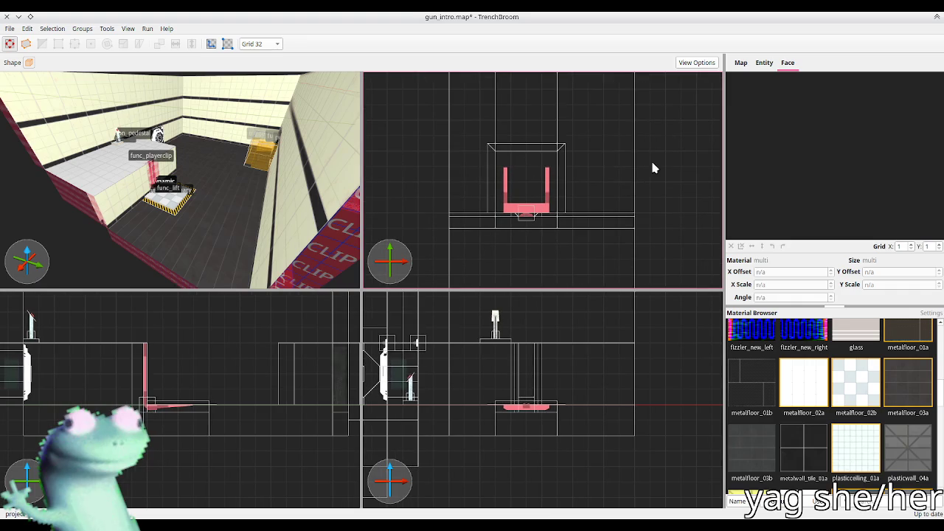
pyautogui.scroll(5, 225, 202)
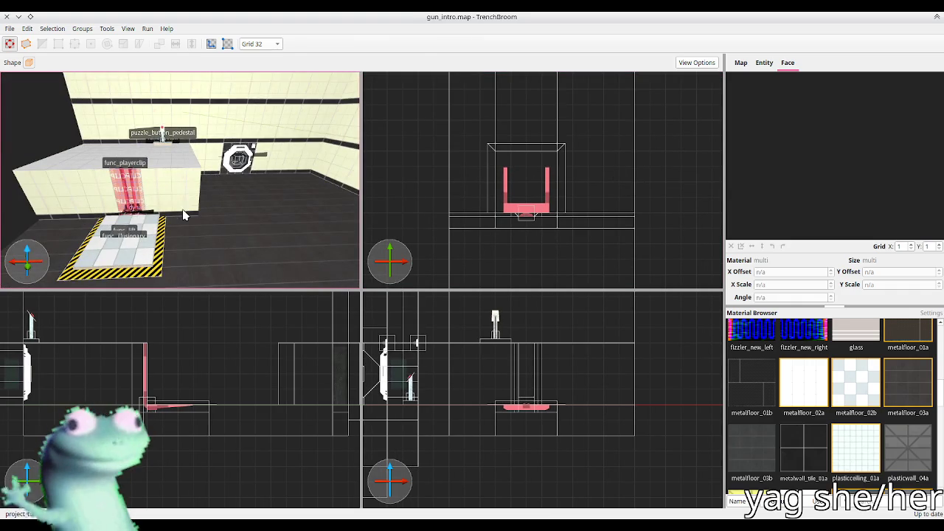
pyautogui.scroll(3, 185, 214)
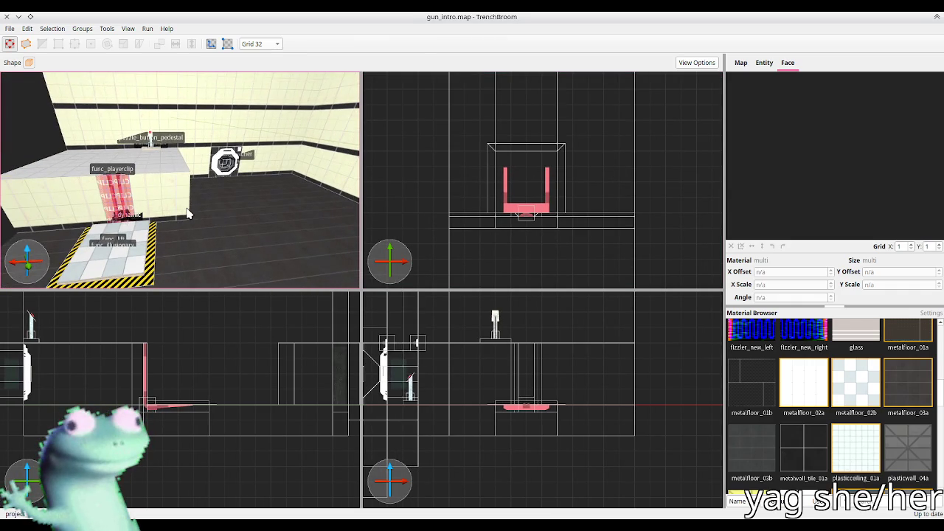
pyautogui.scroll(1, 186, 214)
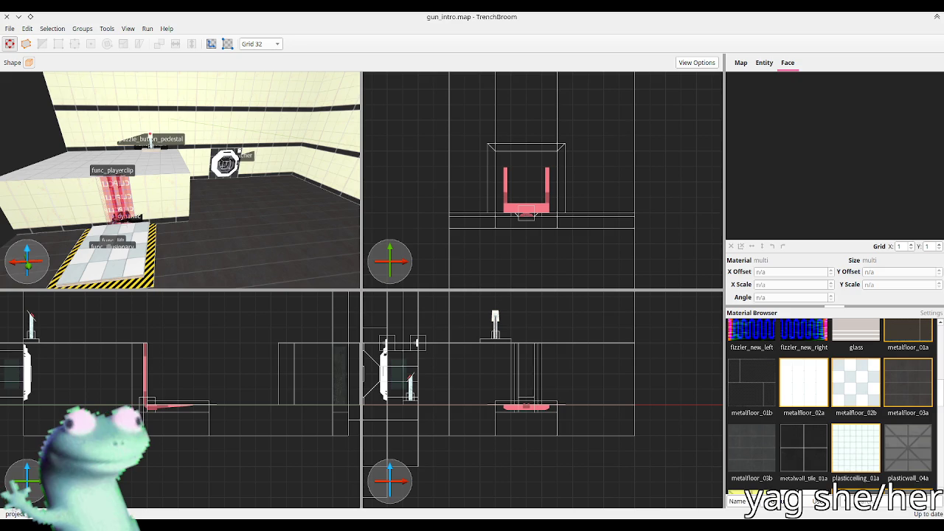
# Select the func_lift platform and change its targetname to rm4_lift
pyautogui.scroll(5, 155, 194)
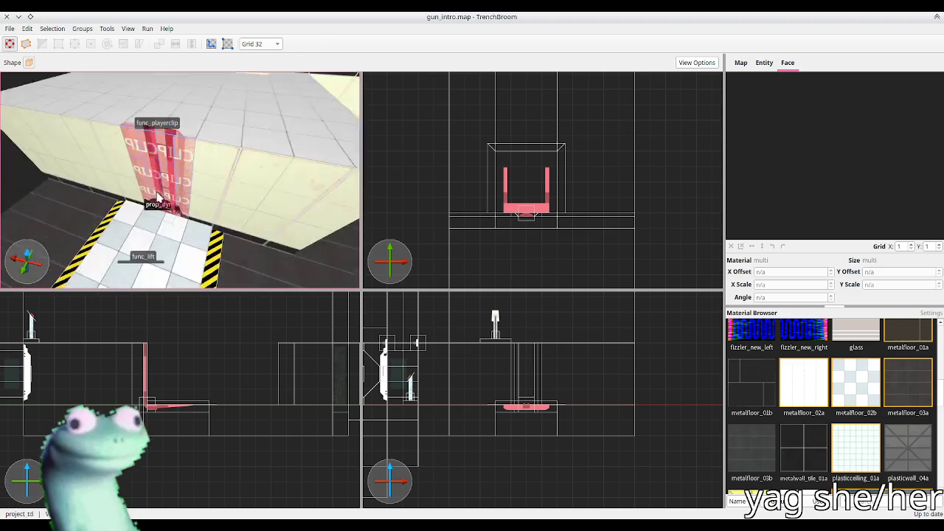
pyautogui.click(151, 210)
pyautogui.scroll(3, 188, 217)
pyautogui.press('Escape')
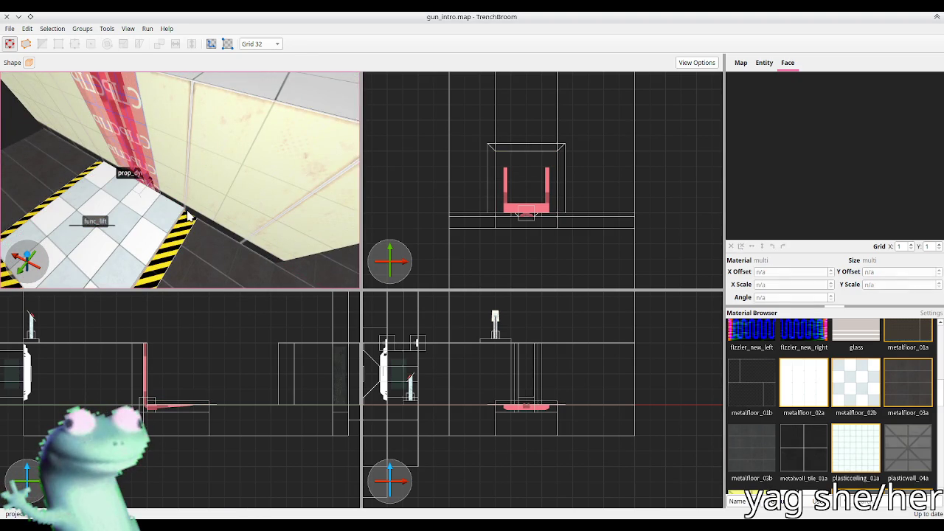
pyautogui.scroll(-6, 185, 199)
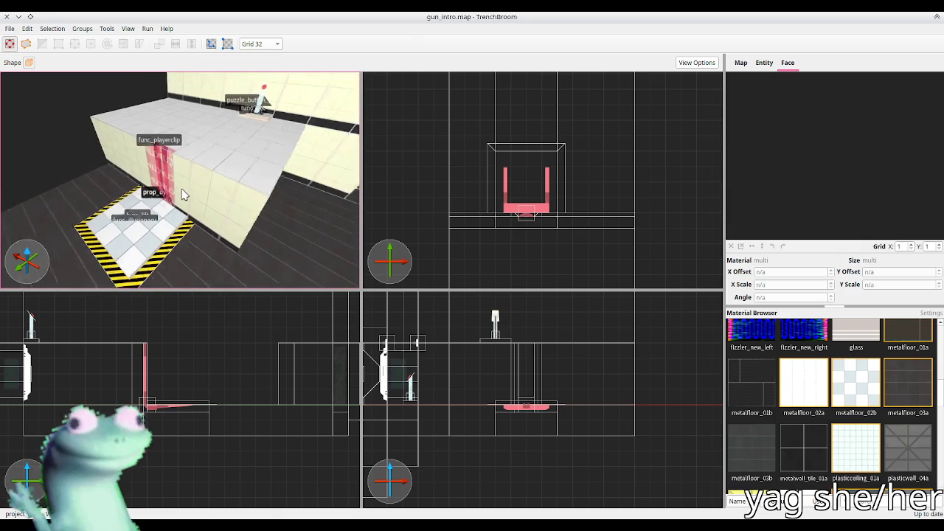
pyautogui.scroll(3, 179, 197)
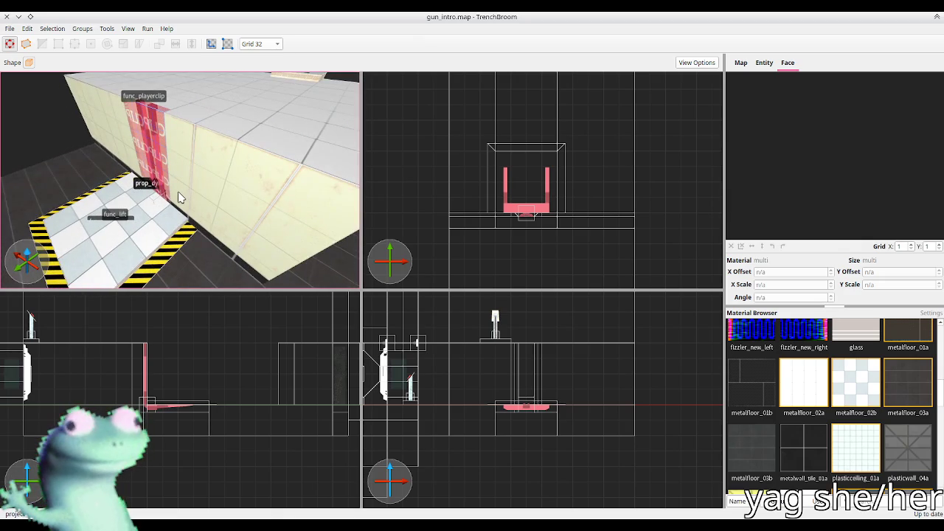
pyautogui.scroll(-4, 179, 197)
pyautogui.scroll(5, 189, 163)
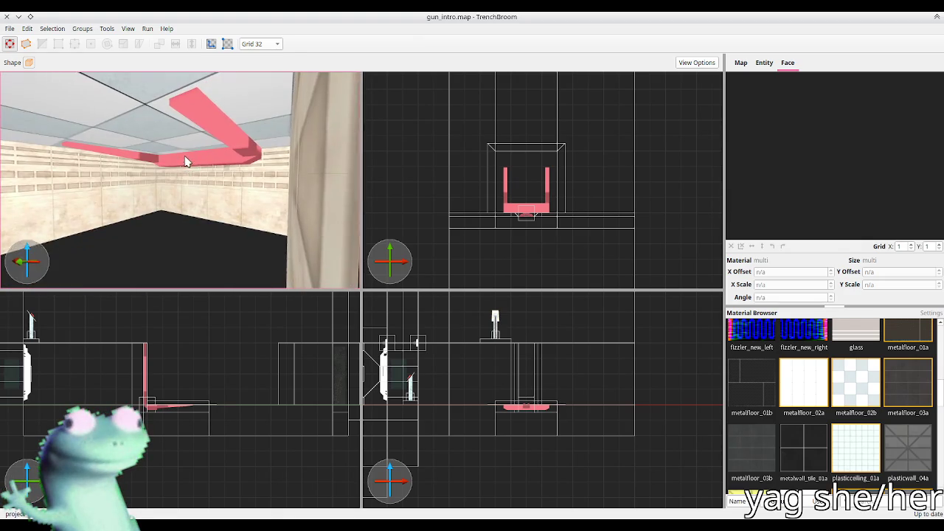
pyautogui.scroll(5, 249, 158)
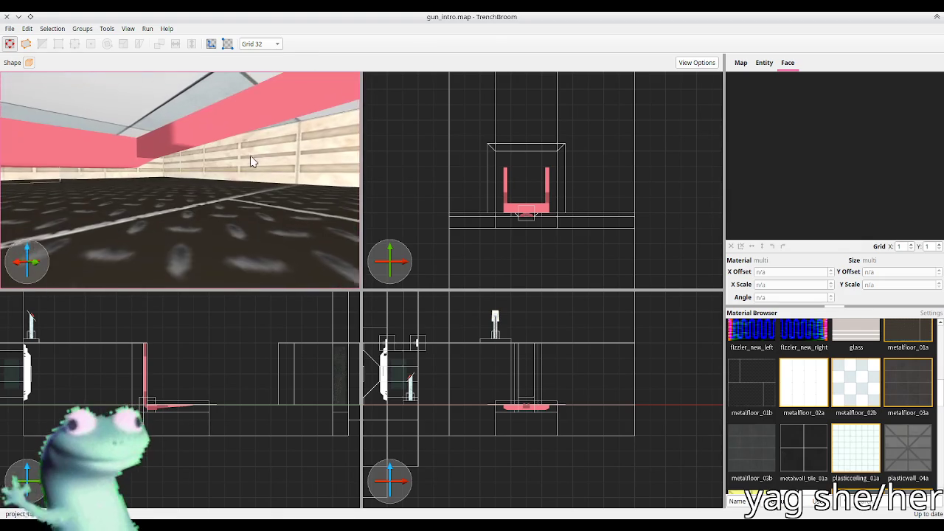
pyautogui.scroll(-8, 247, 160)
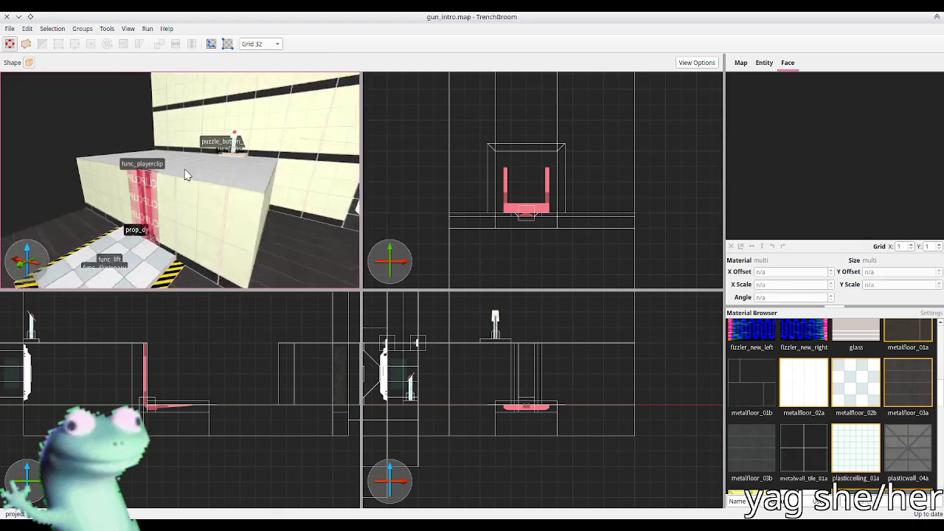
pyautogui.click(168, 200)
pyautogui.click(765, 63)
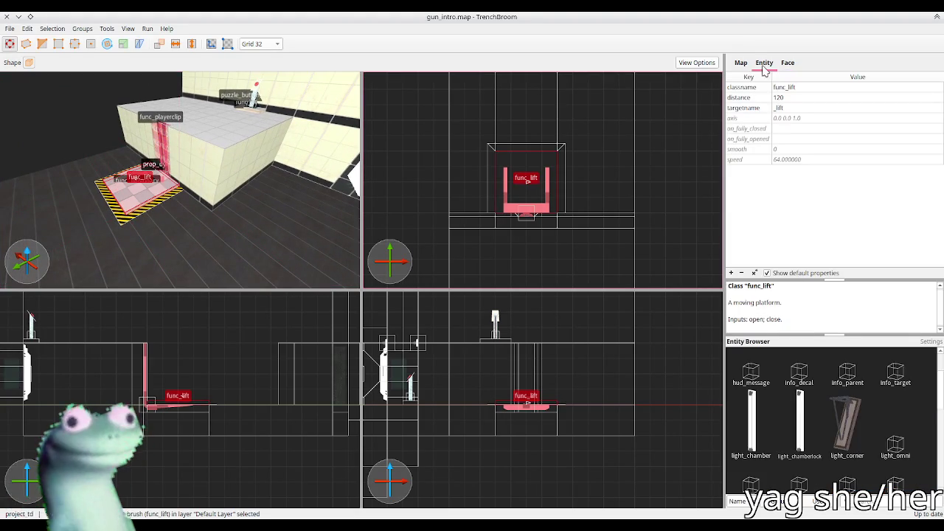
pyautogui.doubleClick(776, 107)
pyautogui.write('rm4_')
pyautogui.press('Return')
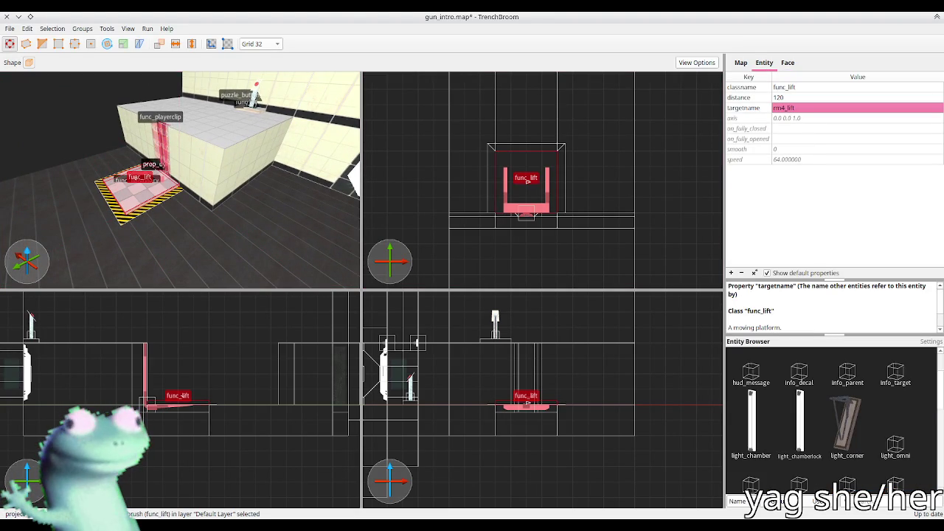
# Set the rail prop_dynamic's parentname to rm4_lift and save the map
pyautogui.scroll(5, 201, 183)
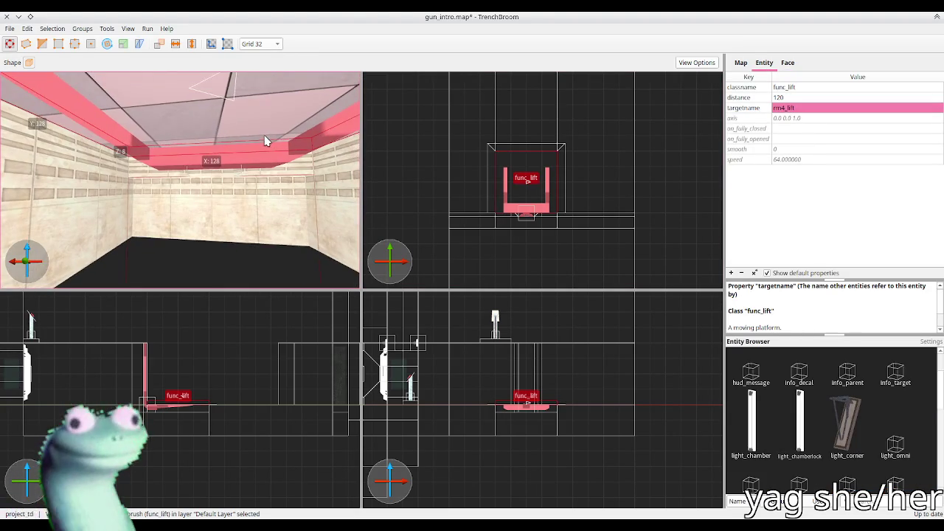
pyautogui.click(210, 159)
pyautogui.doubleClick(772, 129)
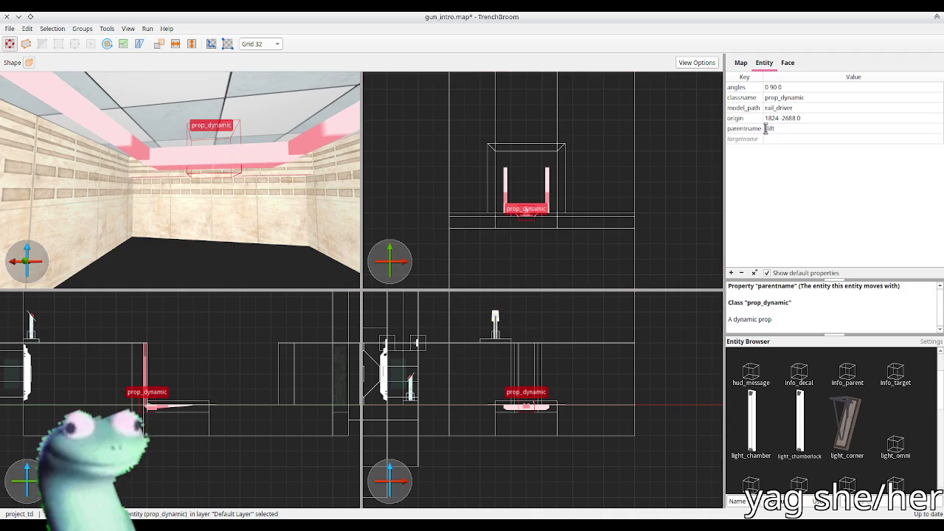
pyautogui.write('rm4')
pyautogui.press('Return')
pyautogui.hotkey('ctrl', 's')
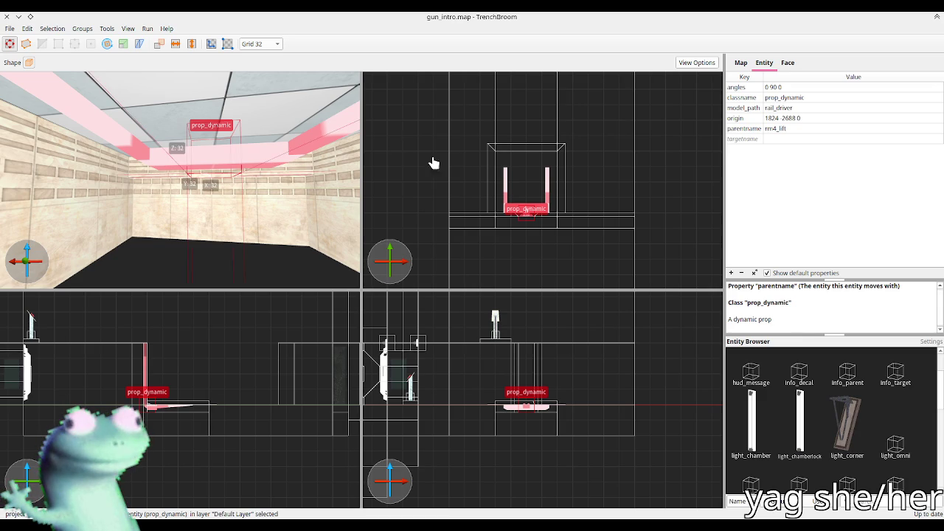
pyautogui.hotkey('ctrl', 'u')
# Drag a puzzle_box_dropper into the map and move it across the floor plan on a 64-unit grid
pyautogui.scroll(3, 224, 180)
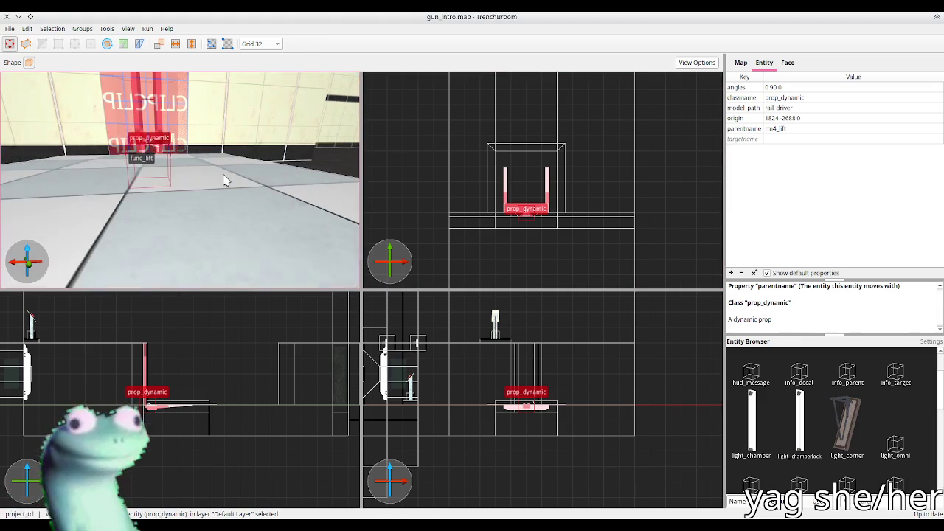
pyautogui.click(222, 193)
pyautogui.scroll(2, 225, 190)
pyautogui.scroll(-5, 221, 186)
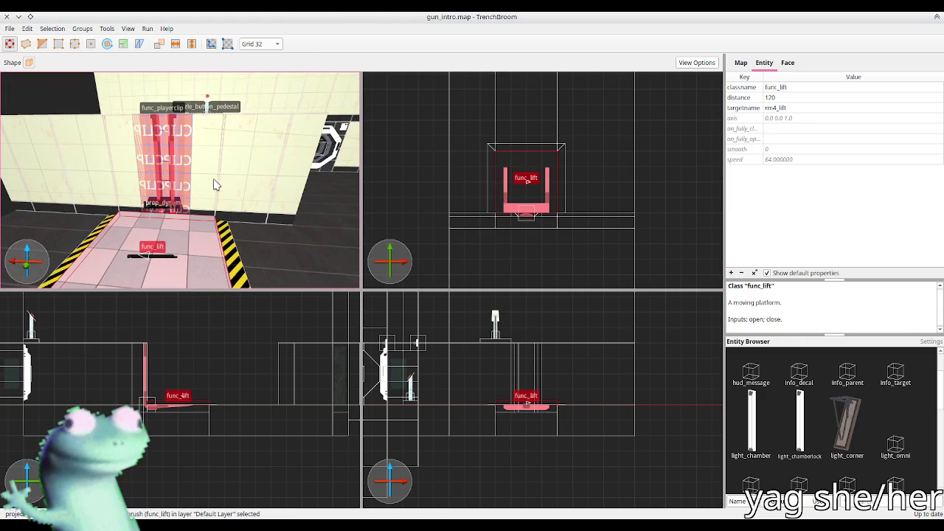
pyautogui.scroll(5, 218, 185)
pyautogui.scroll(-3, 221, 184)
pyautogui.press('d')
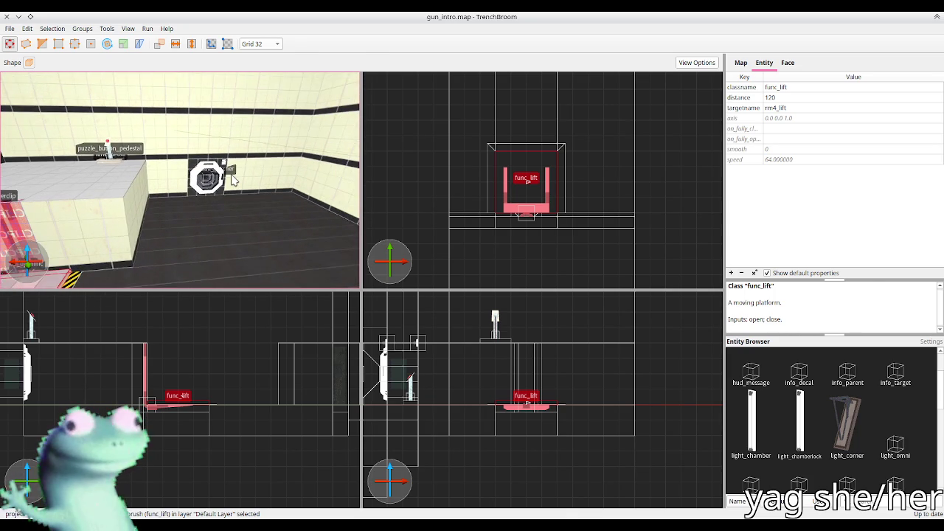
pyautogui.scroll(-3, 236, 173)
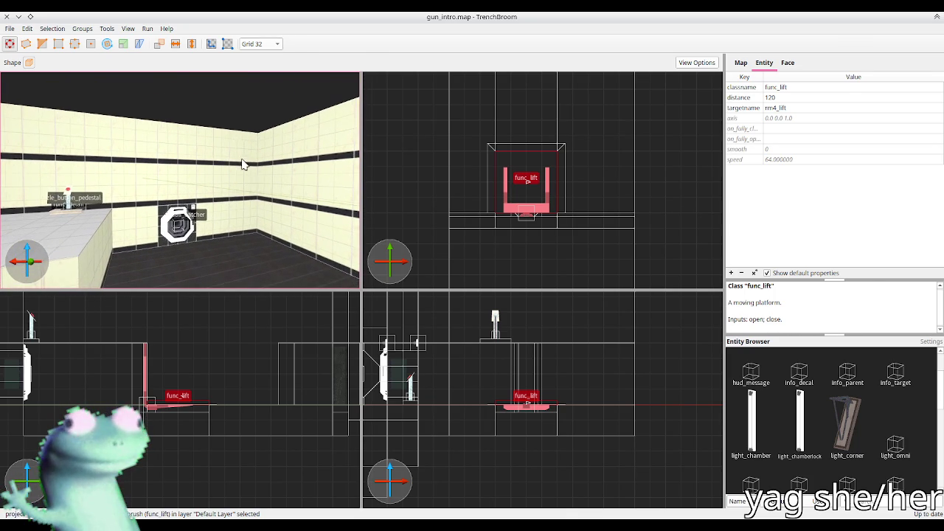
pyautogui.click(235, 121)
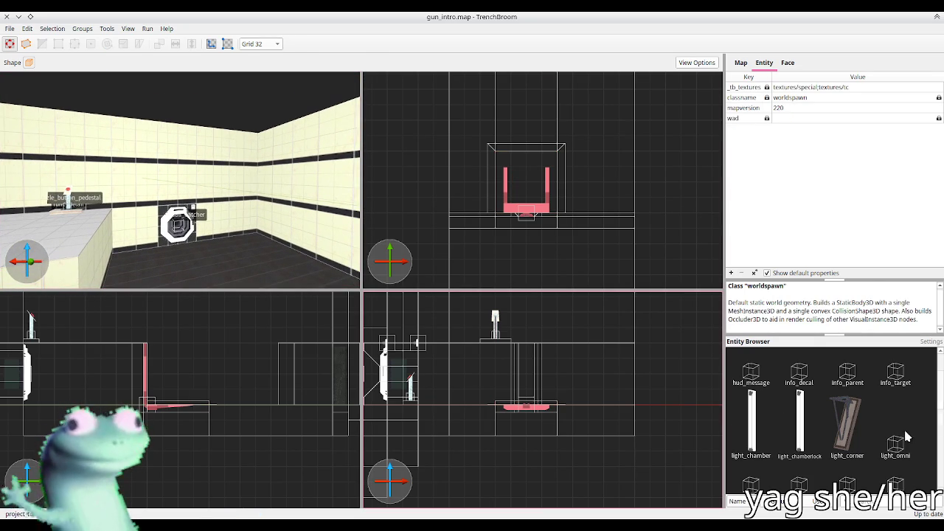
pyautogui.scroll(-3, 900, 431)
pyautogui.moveTo(900, 365); pyautogui.dragTo(611, 187)
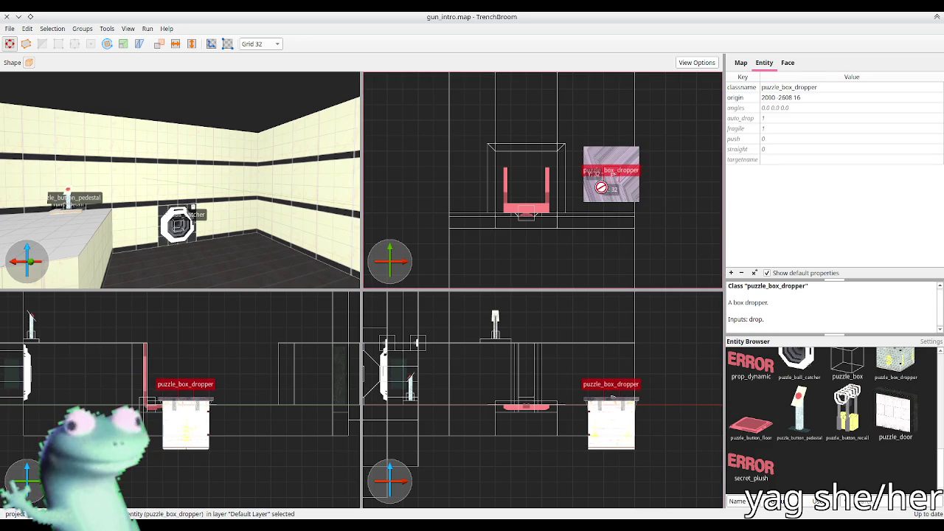
pyautogui.press('+')
pyautogui.moveTo(612, 179)
pyautogui.mouseDown()
pyautogui.moveTo(510, 217)
pyautogui.moveTo(503, 188)
pyautogui.moveTo(524, 185)
pyautogui.mouseUp()
# Raise the box dropper high up the wall, one extra 32-unit step, then save
pyautogui.scroll(-3, 606, 190)
pyautogui.scroll(-1, 605, 190)
pyautogui.moveTo(536, 413); pyautogui.dragTo(535, 355)
pyautogui.scroll(3, 533, 355)
pyautogui.scroll(2, 180, 354)
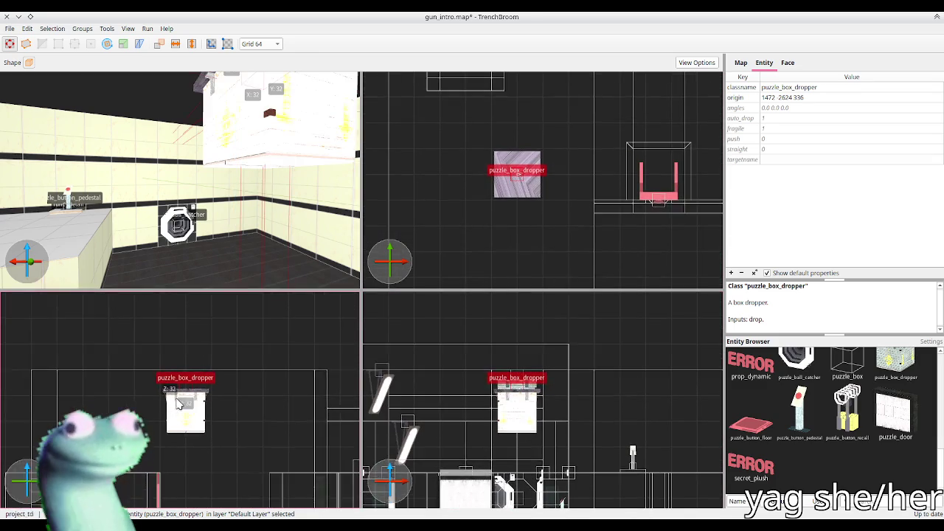
pyautogui.press('[')
pyautogui.moveTo(189, 384)
pyautogui.mouseDown()
pyautogui.moveTo(192, 348)
pyautogui.moveTo(197, 363)
pyautogui.mouseUp()
pyautogui.scroll(-2, 241, 369)
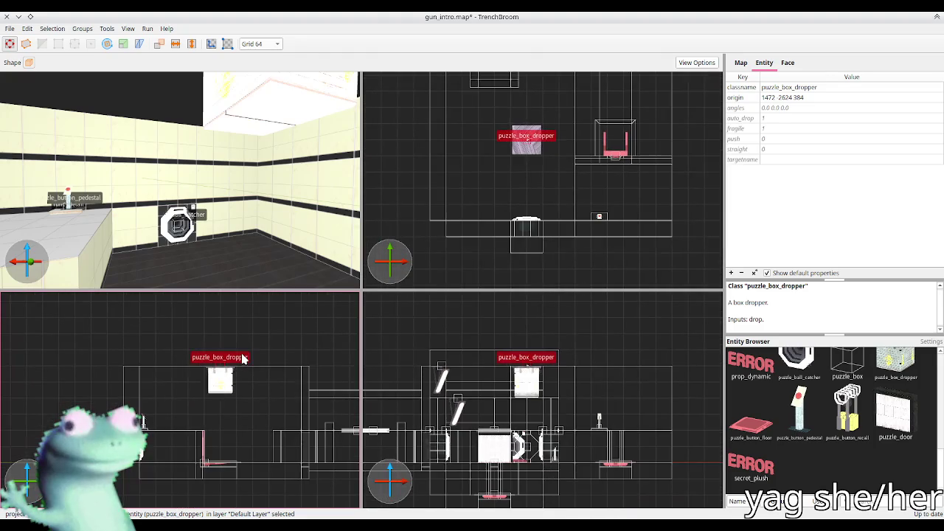
pyautogui.press('Escape')
pyautogui.hotkey('ctrl', 's')
# Set the ball catcher's on_catch to rm4_lift_open and on_recall to rm4_lift_close, then save
pyautogui.moveTo(284, 177); pyautogui.dragTo(281, 174)
pyautogui.click(280, 173)
pyautogui.moveTo(204, 205); pyautogui.dragTo(145, 251)
pyautogui.click(262, 186)
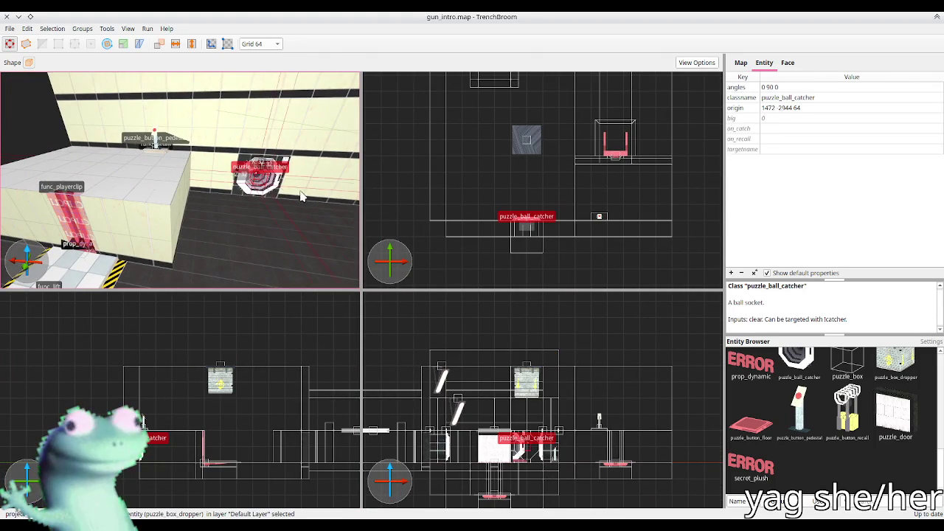
pyautogui.click(771, 128)
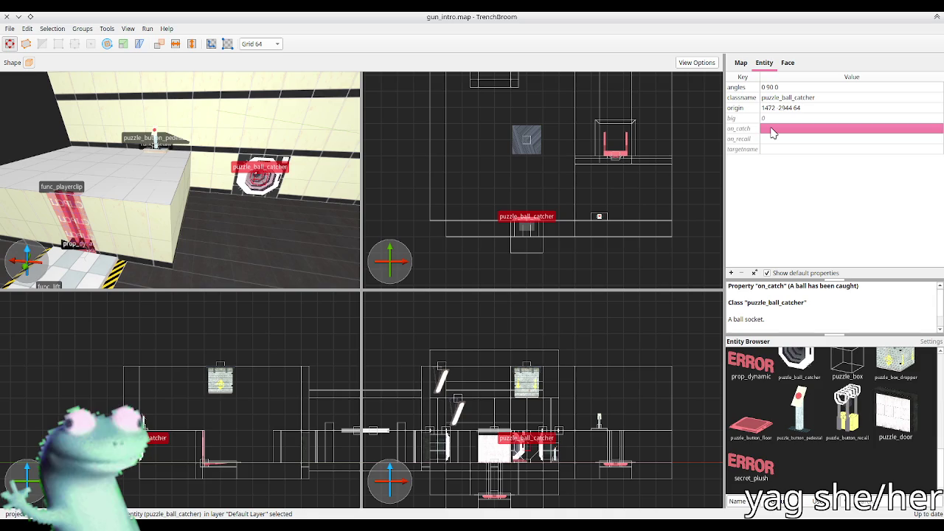
pyautogui.write('rm_lift,open')
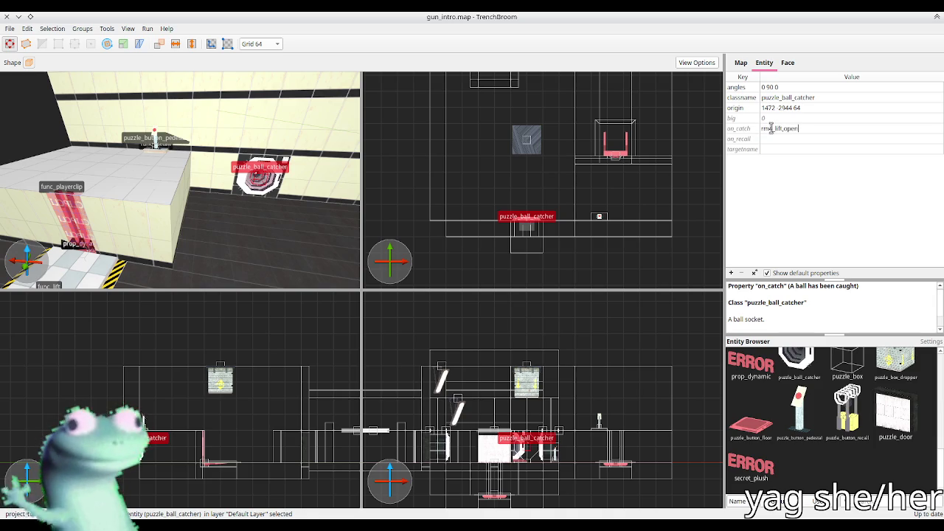
pyautogui.press('Return')
pyautogui.doubleClick(780, 139)
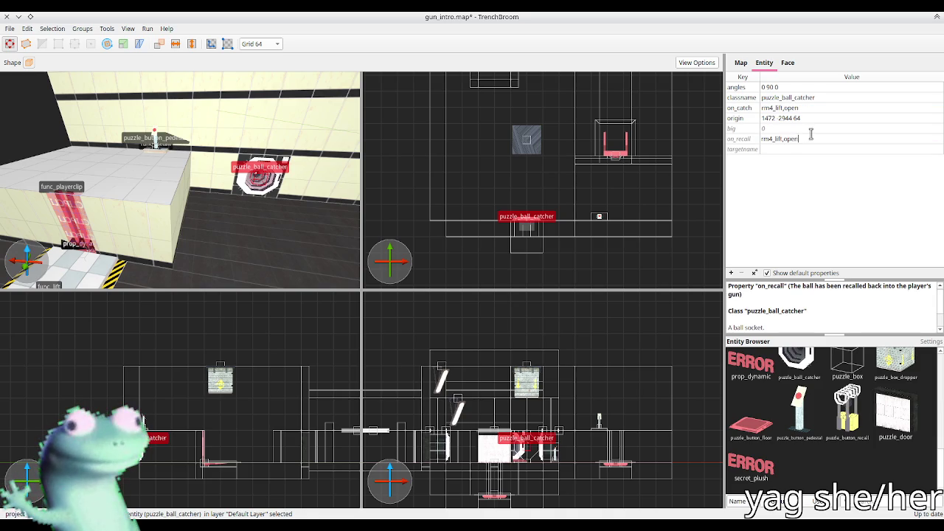
pyautogui.write('clos')
pyautogui.press('Return')
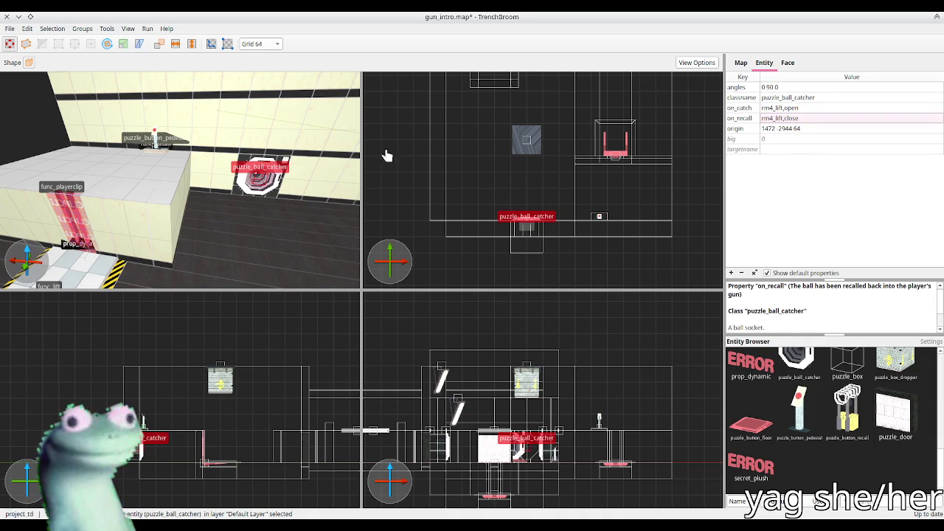
pyautogui.hotkey('ctrl', 's')
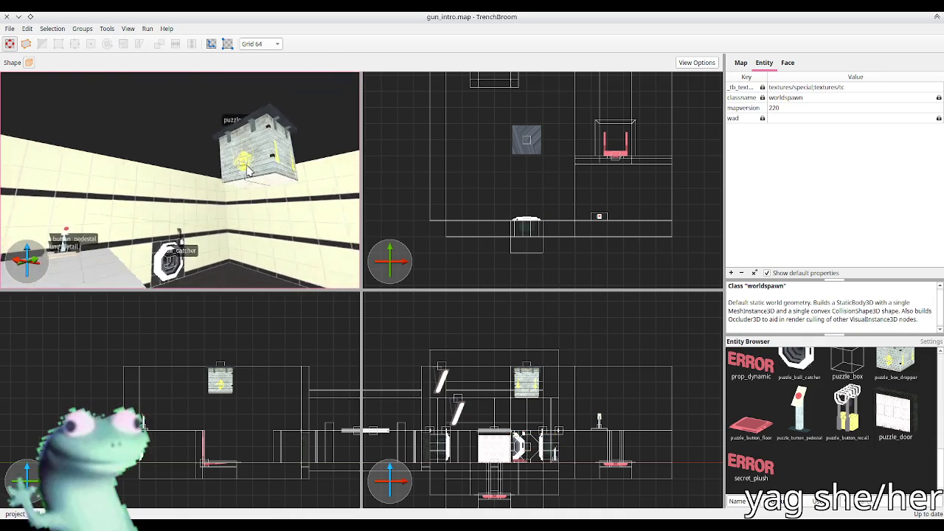
# Name the box dropper rm4_drp via its targetname
pyautogui.click(251, 174)
pyautogui.click(800, 158)
pyautogui.write('rm4_drp')
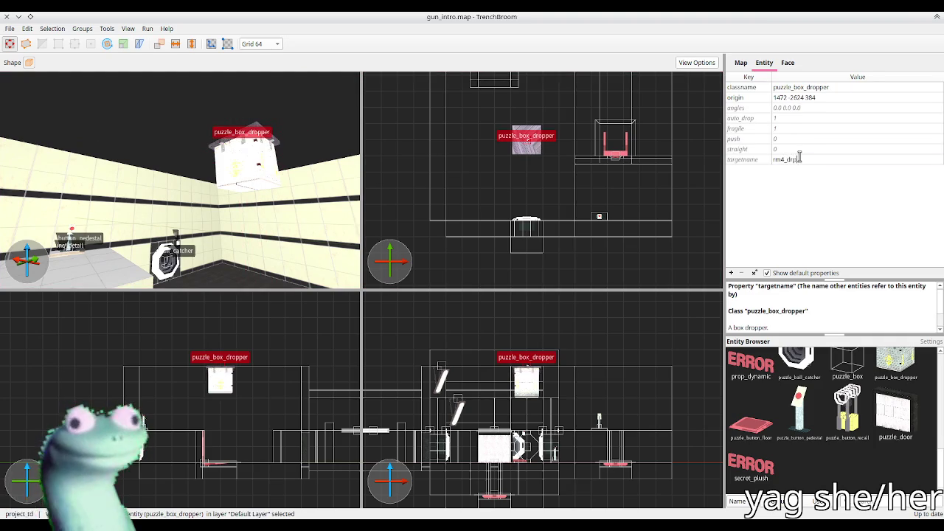
pyautogui.press('Return')
# Set the button pedestal's on_pressed to rm4_drp.drop and save the map
pyautogui.click(305, 200)
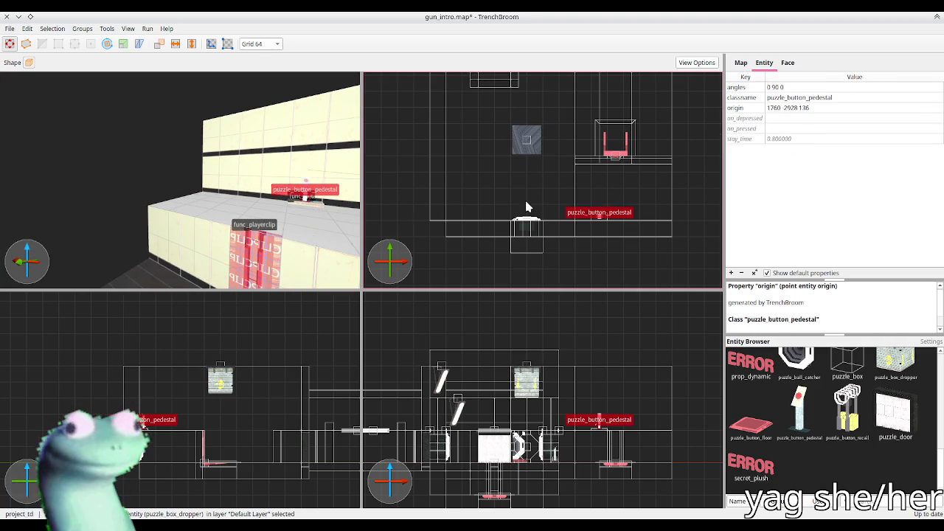
pyautogui.click(795, 130)
pyautogui.write('rm4_drp_drop')
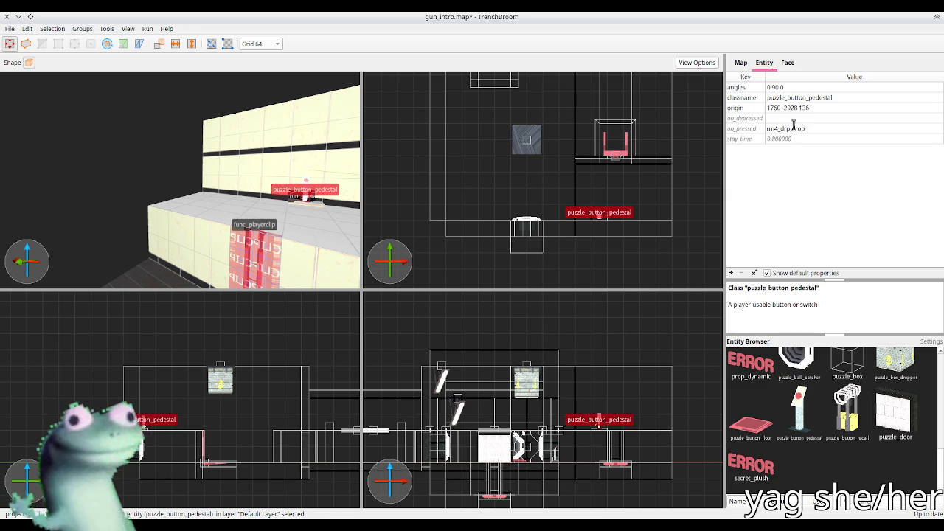
pyautogui.press('Return')
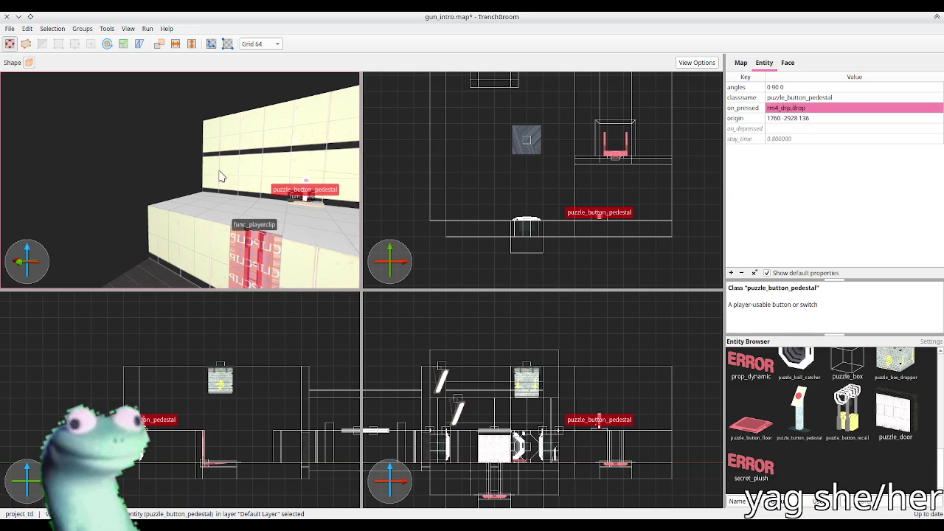
pyautogui.click(174, 176)
pyautogui.hotkey('ctrl', 's')
# Draw a new 64×192 wall brush and frame it in the 3D view
pyautogui.moveTo(169, 179); pyautogui.dragTo(230, 193)
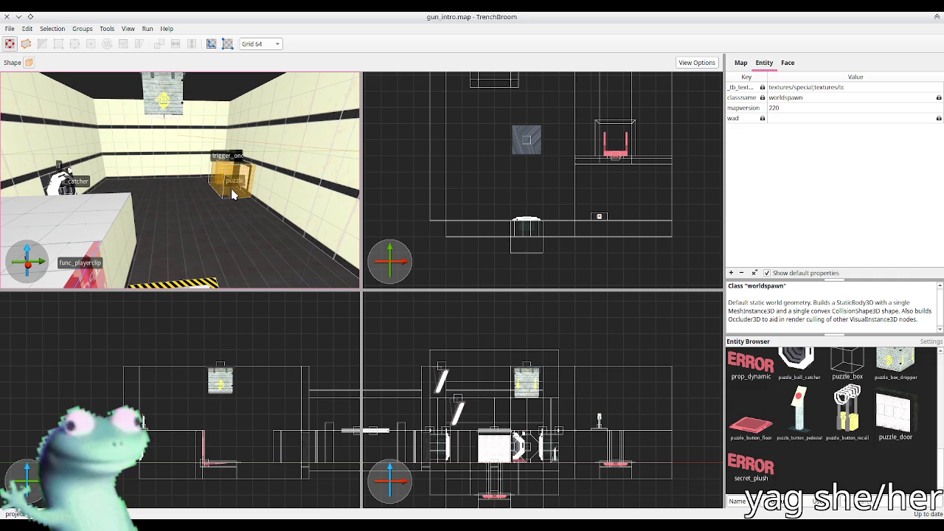
pyautogui.moveTo(231, 188); pyautogui.dragTo(231, 225)
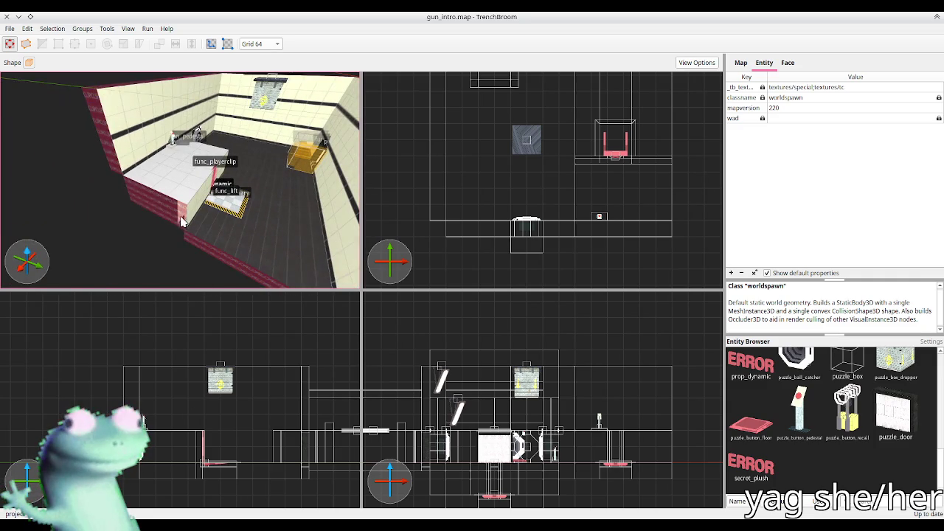
pyautogui.scroll(-2, 557, 235)
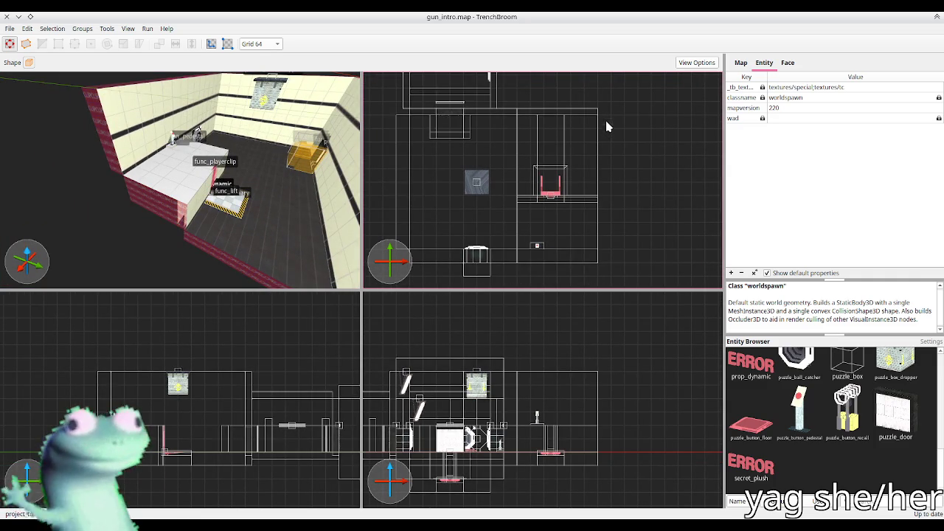
pyautogui.moveTo(597, 402); pyautogui.dragTo(602, 465)
pyautogui.hotkey('ctrl', 'u')
pyautogui.scroll(5, 225, 230)
pyautogui.scroll(-3, 244, 235)
pyautogui.press('Escape')
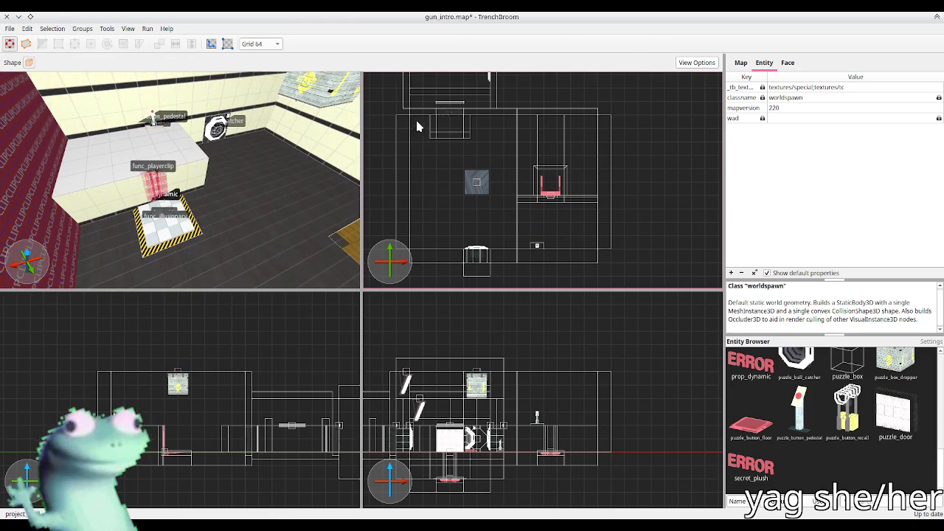
# Draw an 896×640 brush over the room and flatten it to 64 units tall
pyautogui.moveTo(430, 126); pyautogui.dragTo(595, 251)
pyautogui.moveTo(566, 449); pyautogui.dragTo(568, 373)
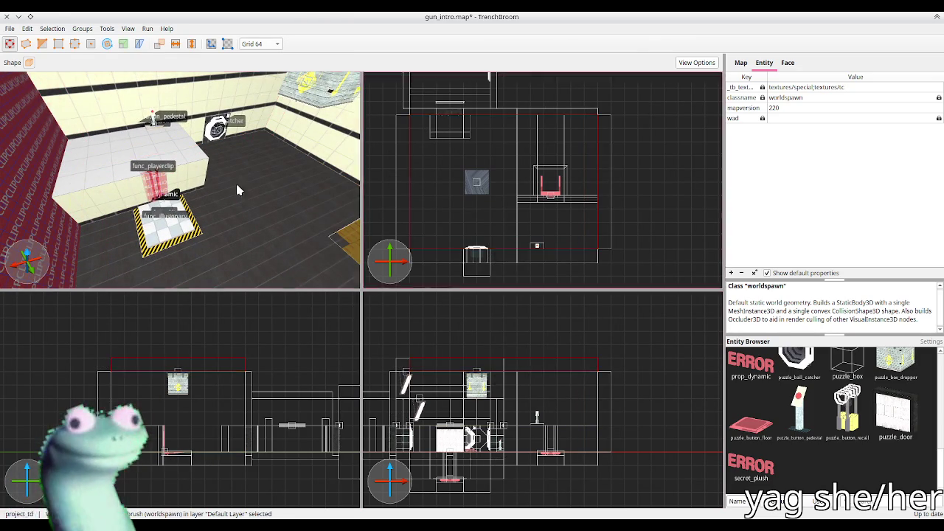
pyautogui.press('Escape')
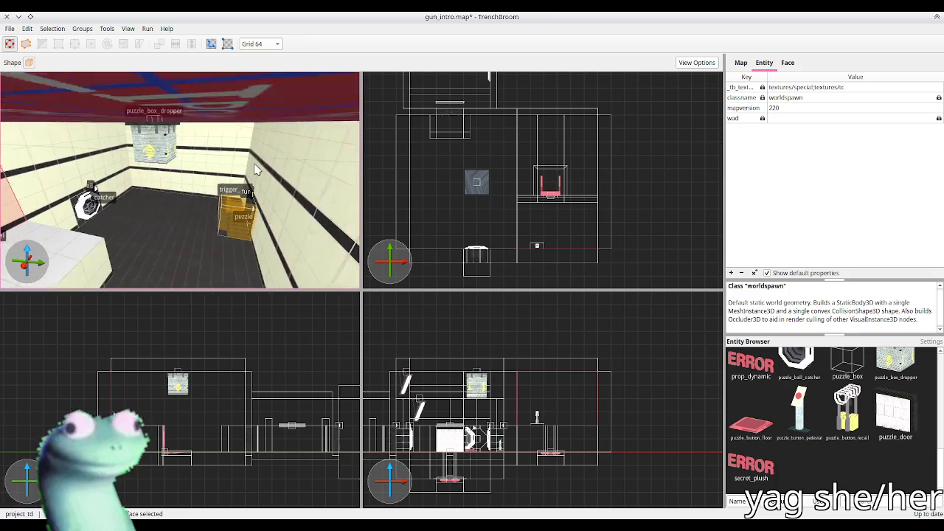
pyautogui.scroll(5, 254, 171)
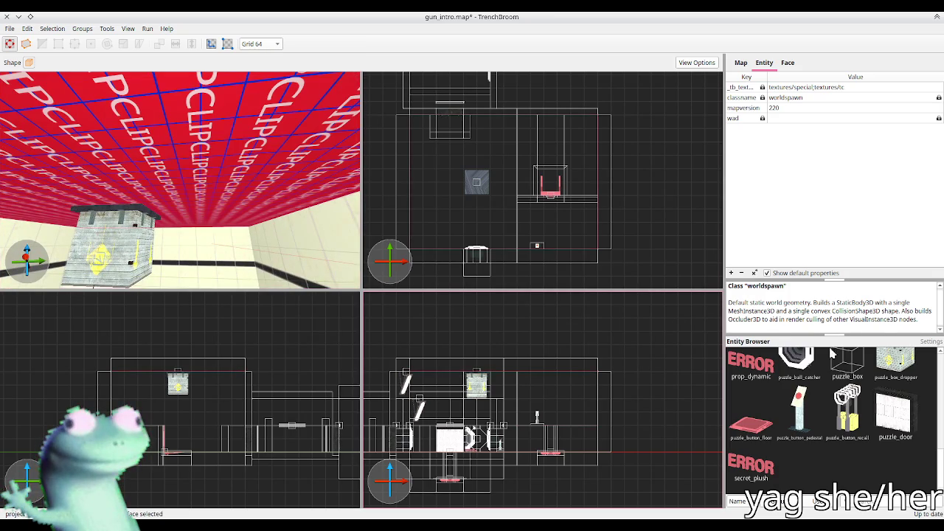
pyautogui.click(788, 62)
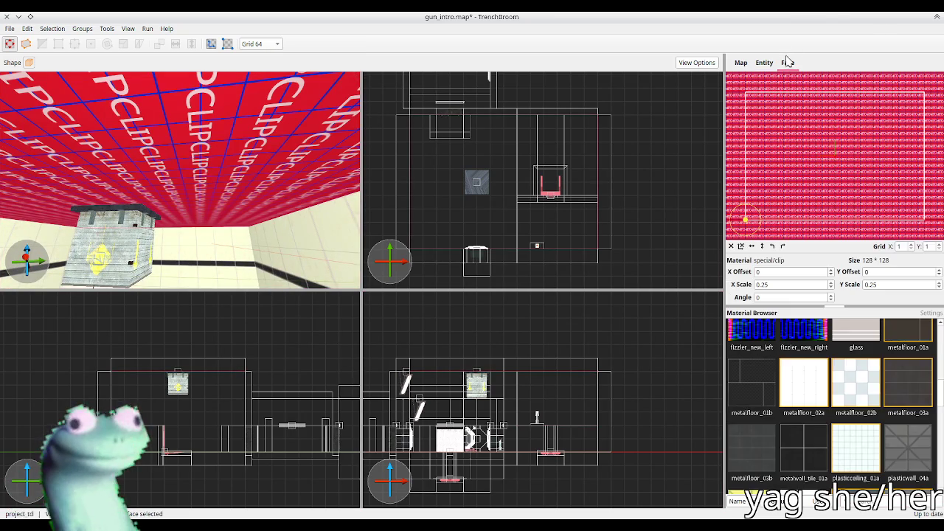
# Apply plasticceiling_01a to the ceiling, save, and adjust the new wall face's X offset
pyautogui.click(856, 446)
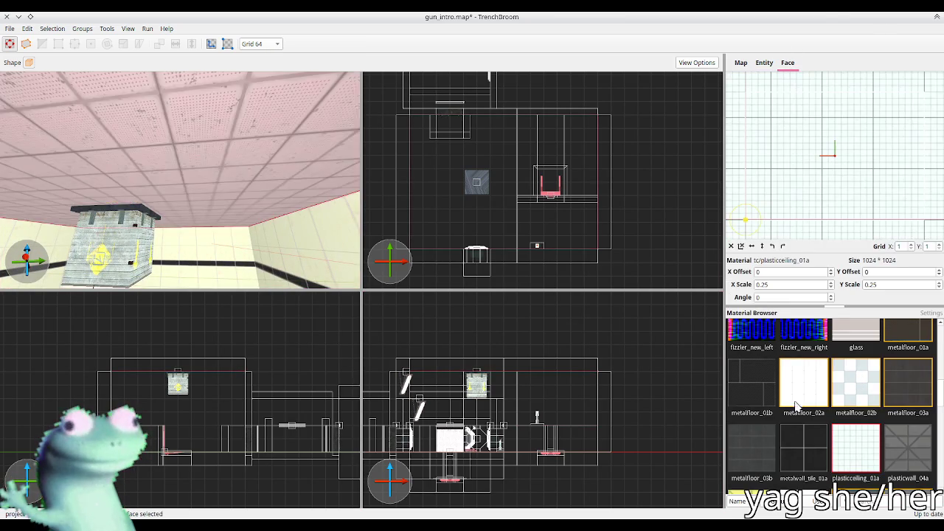
pyautogui.hotkey('ctrl', 's')
pyautogui.moveTo(232, 219)
pyautogui.mouseDown()
pyautogui.moveTo(217, 194)
pyautogui.moveTo(147, 196)
pyautogui.moveTo(234, 167)
pyautogui.moveTo(238, 185)
pyautogui.moveTo(150, 184)
pyautogui.moveTo(186, 192)
pyautogui.moveTo(127, 210)
pyautogui.mouseUp()
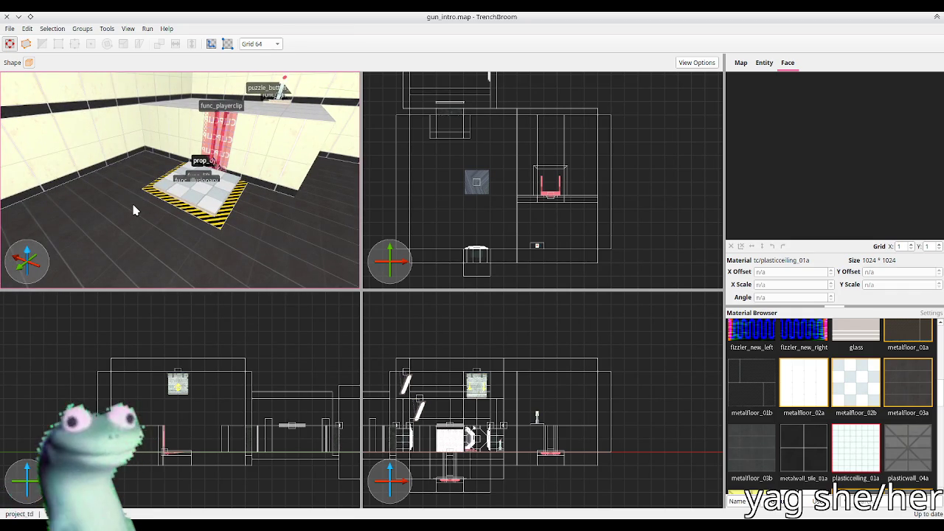
pyautogui.moveTo(136, 205)
pyautogui.mouseDown()
pyautogui.moveTo(126, 174)
pyautogui.moveTo(184, 197)
pyautogui.moveTo(126, 192)
pyautogui.moveTo(180, 206)
pyautogui.moveTo(151, 205)
pyautogui.moveTo(145, 192)
pyautogui.mouseUp()
pyautogui.keyDown('shift'); pyautogui.click(179, 206); pyautogui.keyUp('shift')
pyautogui.keyDown('shift'); pyautogui.click(160, 209); pyautogui.keyUp('shift')
pyautogui.press('Left')
pyautogui.press('Left')
pyautogui.press('Right')
pyautogui.press('Right')
# Hide the red clip pillar beside the lift with Ctrl+H
pyautogui.press('w')
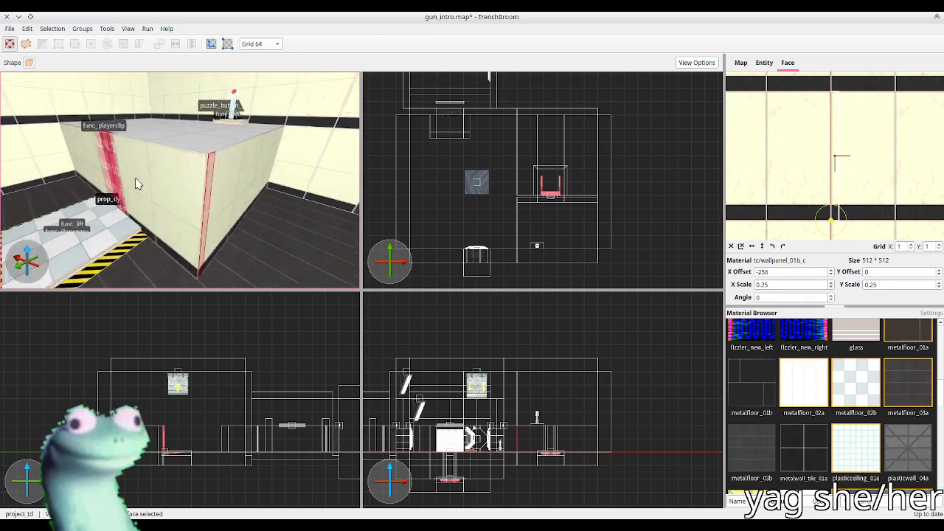
pyautogui.keyDown('shift'); pyautogui.click(162, 184); pyautogui.keyUp('shift')
pyautogui.click(166, 183)
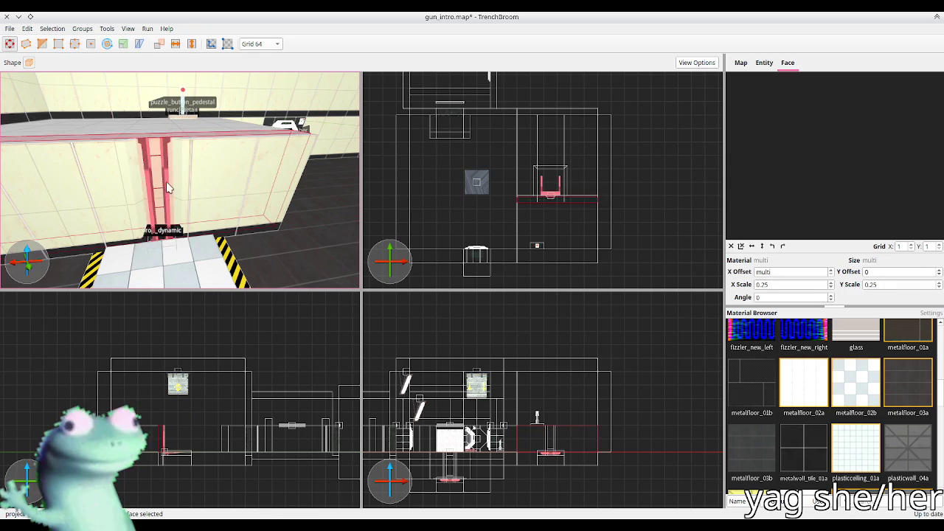
pyautogui.hotkey('ctrl', 'h')
pyautogui.keyDown('shift'); pyautogui.click(226, 187); pyautogui.keyUp('shift')
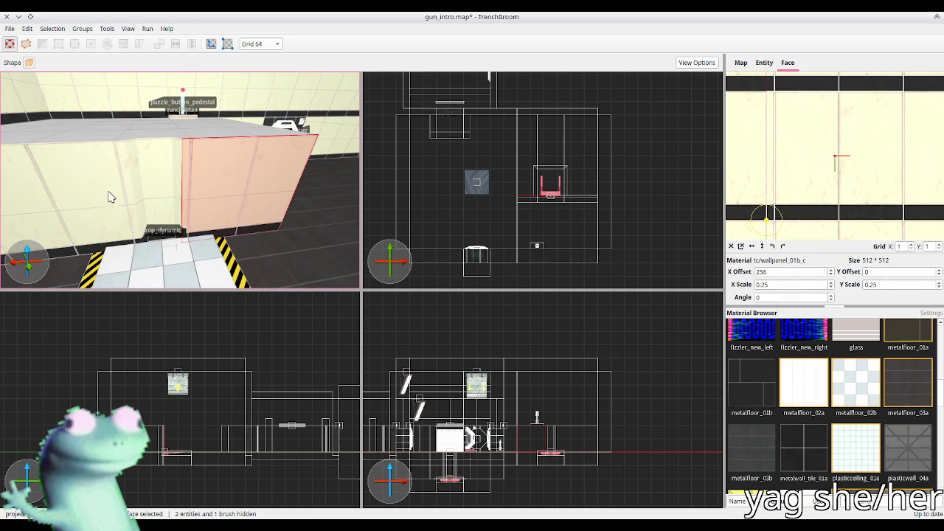
# Select the striped lift platform and its func_illusionary brushes
pyautogui.moveTo(83, 190); pyautogui.dragTo(205, 204)
pyautogui.press('Escape')
pyautogui.scroll(4, 200, 211)
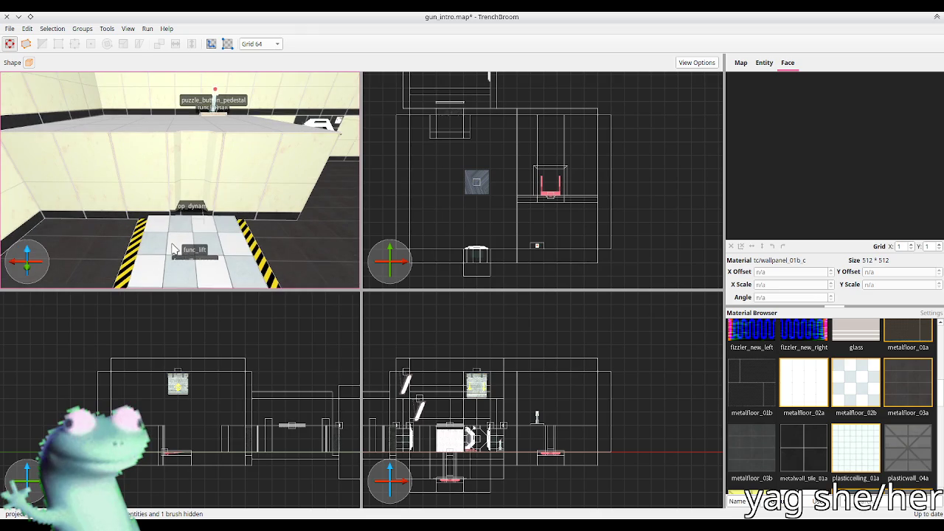
pyautogui.click(153, 246)
pyautogui.click(138, 247)
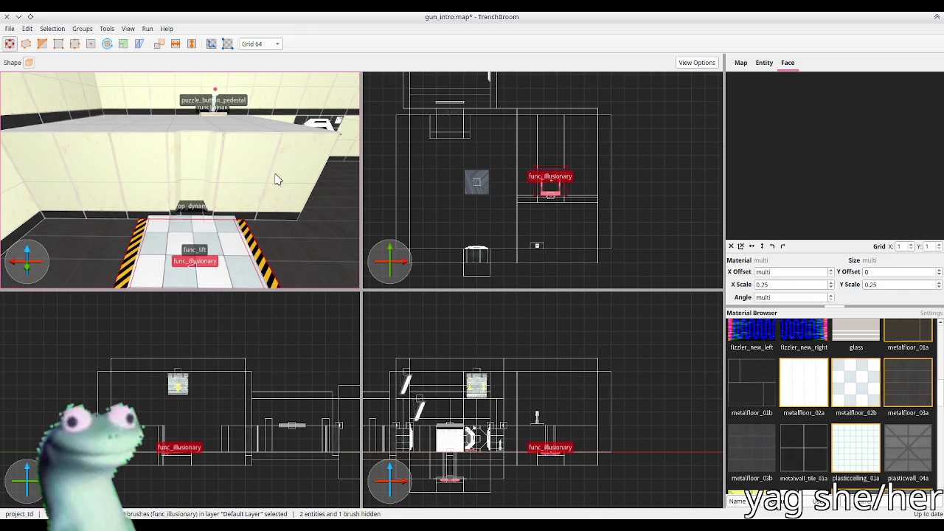
# Select the func_lift floor brushes and push one side's vertices out one grid step
pyautogui.press('Left')
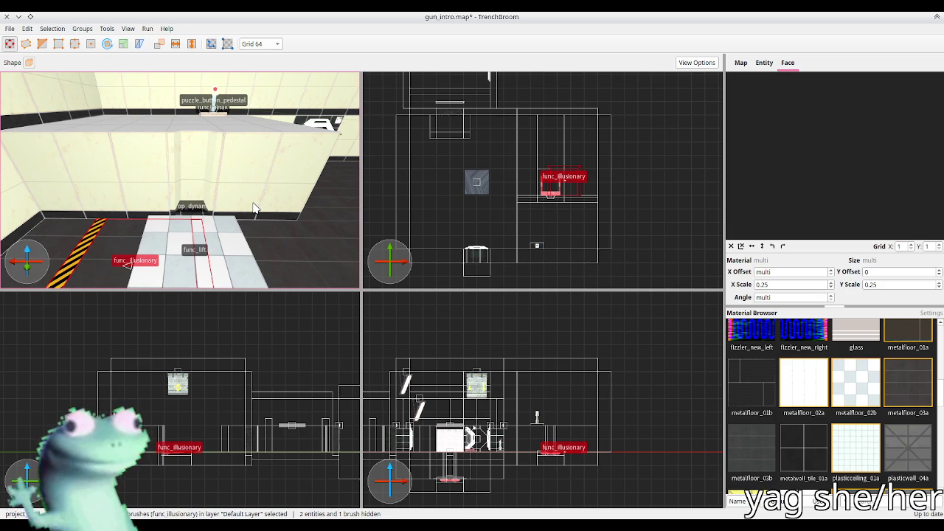
pyautogui.press('Right')
pyautogui.click(174, 228)
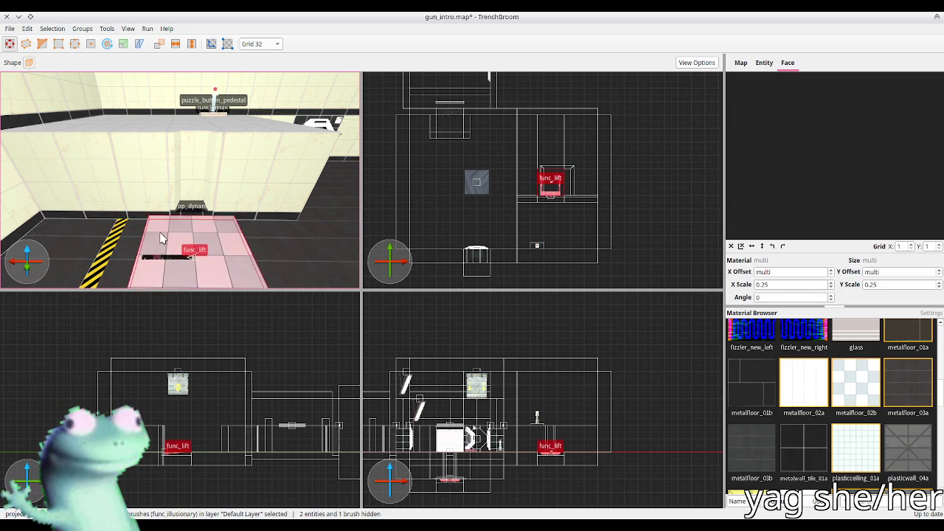
pyautogui.keyDown('ctrl'); pyautogui.click(174, 254); pyautogui.keyUp('ctrl')
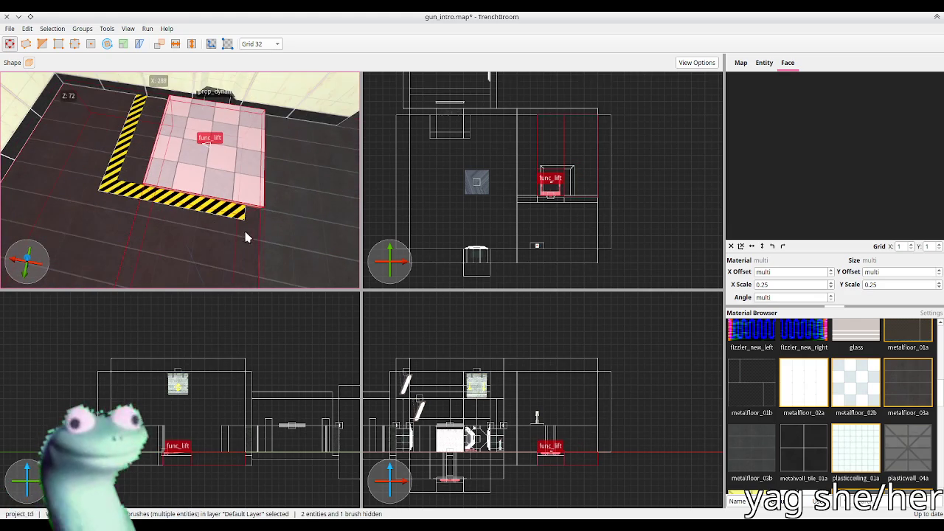
pyautogui.press('v')
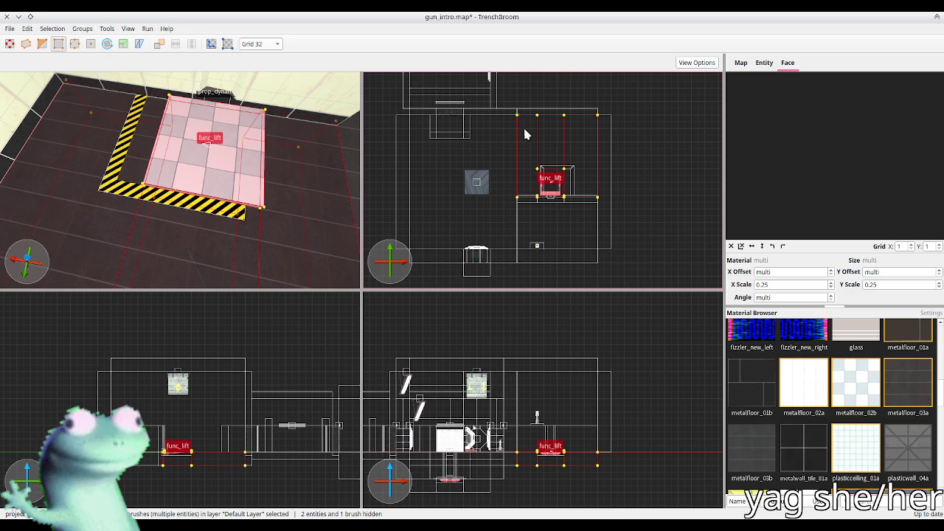
pyautogui.moveTo(523, 103); pyautogui.dragTo(577, 241)
pyautogui.press('Right')
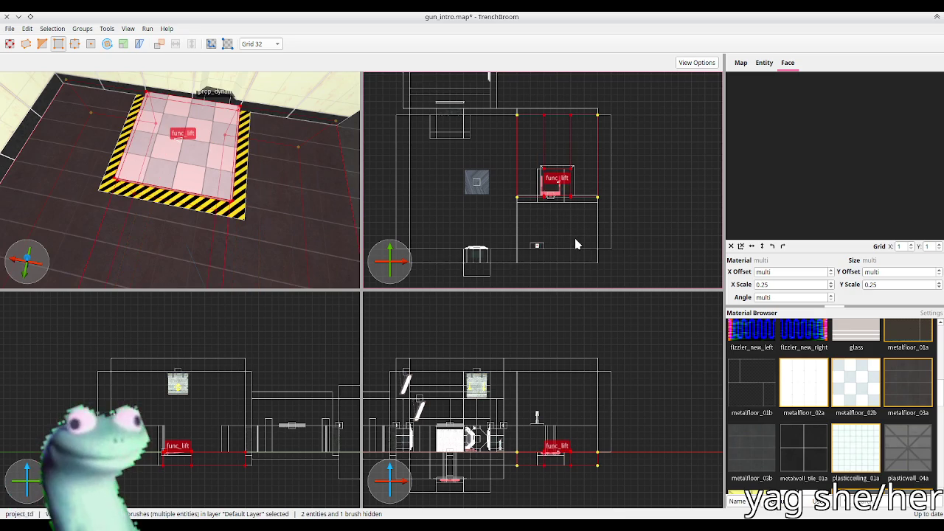
pyautogui.press('v')
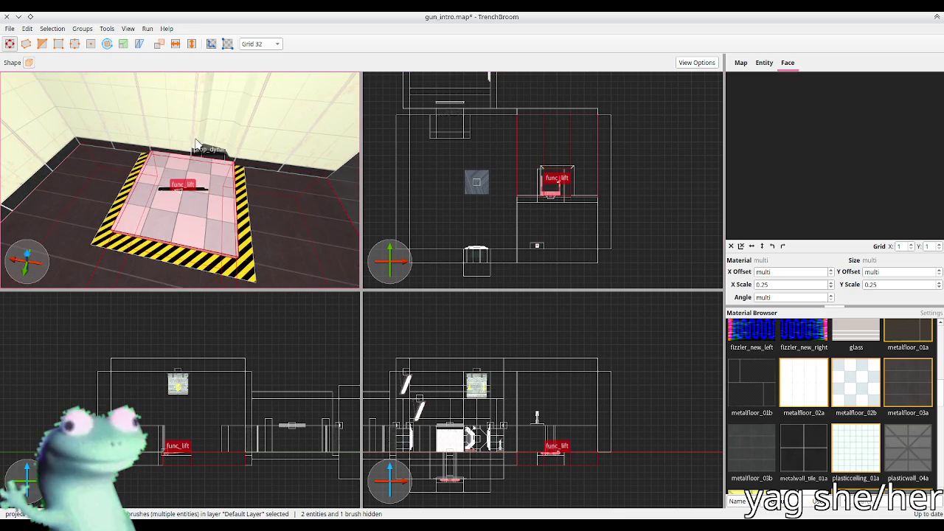
# Nudge the func_lift brushes sideways and select the face strips below the lift
pyautogui.press('Right')
pyautogui.scroll(5, 227, 160)
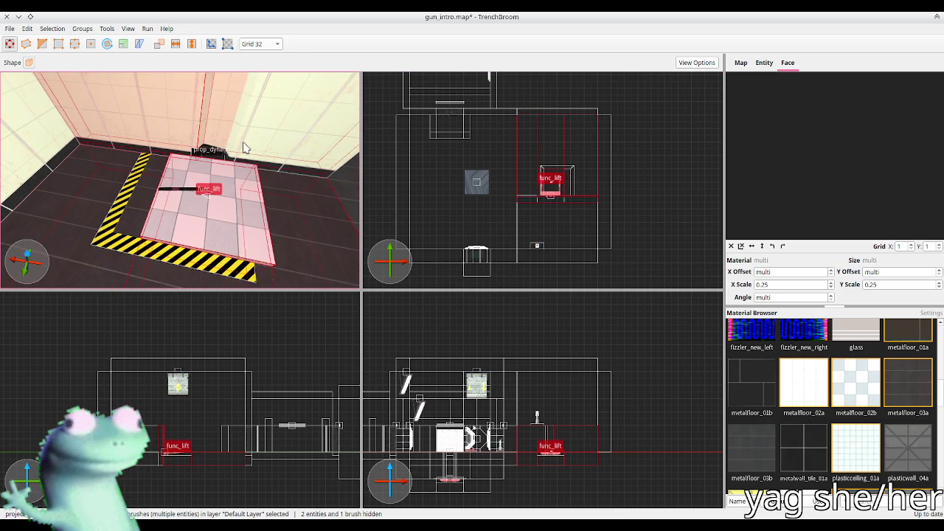
pyautogui.scroll(8, 226, 160)
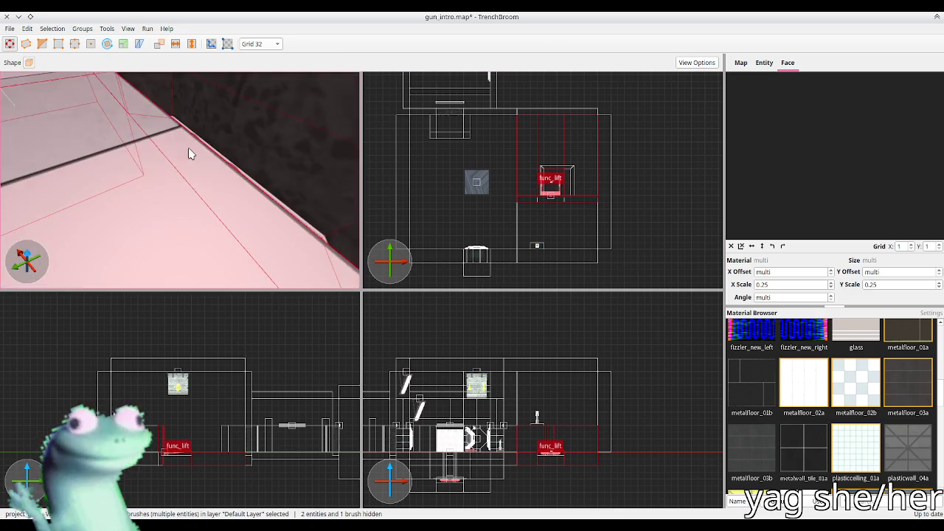
pyautogui.scroll(-10, 232, 164)
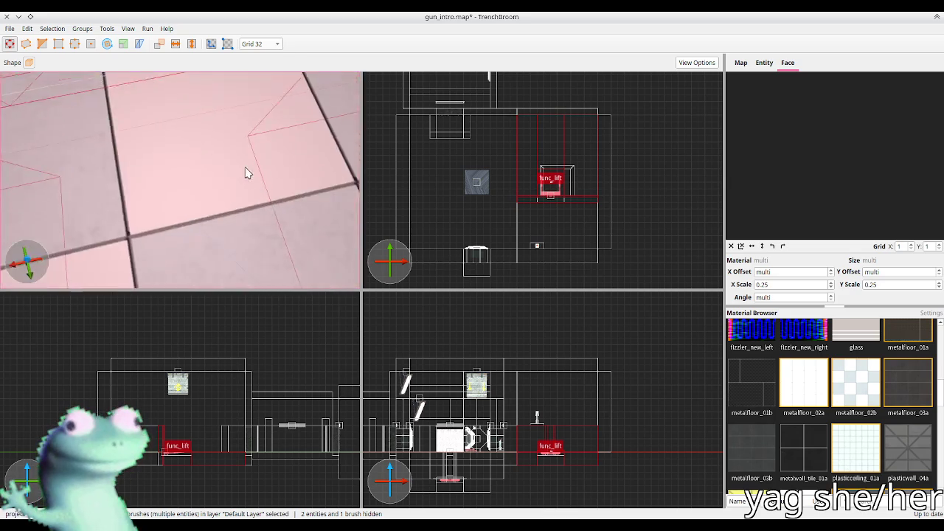
pyautogui.scroll(-5, 229, 108)
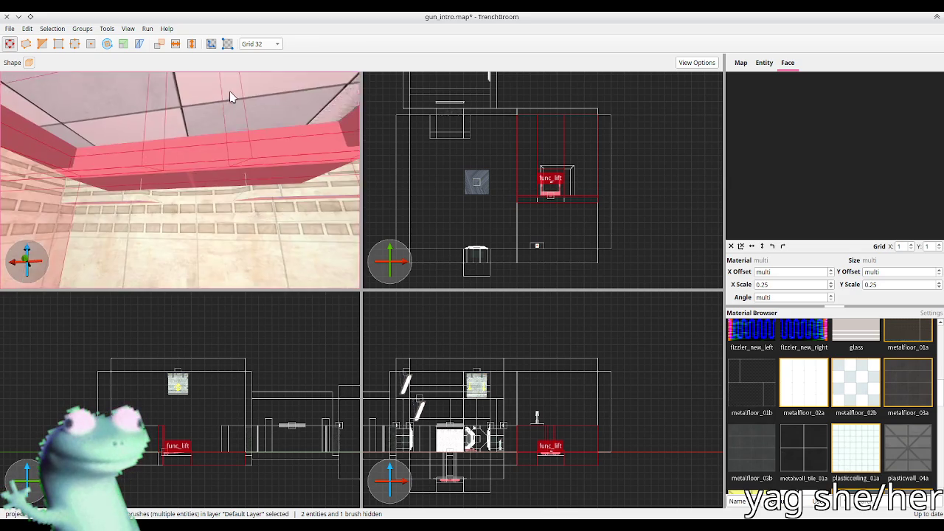
pyautogui.scroll(-5, 129, 192)
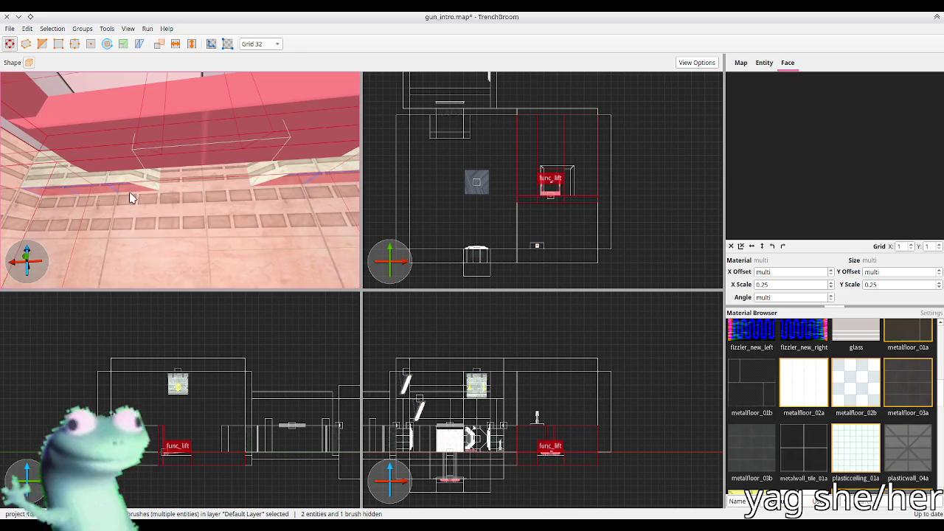
pyautogui.keyDown('shift'); pyautogui.click(129, 193); pyautogui.keyUp('shift')
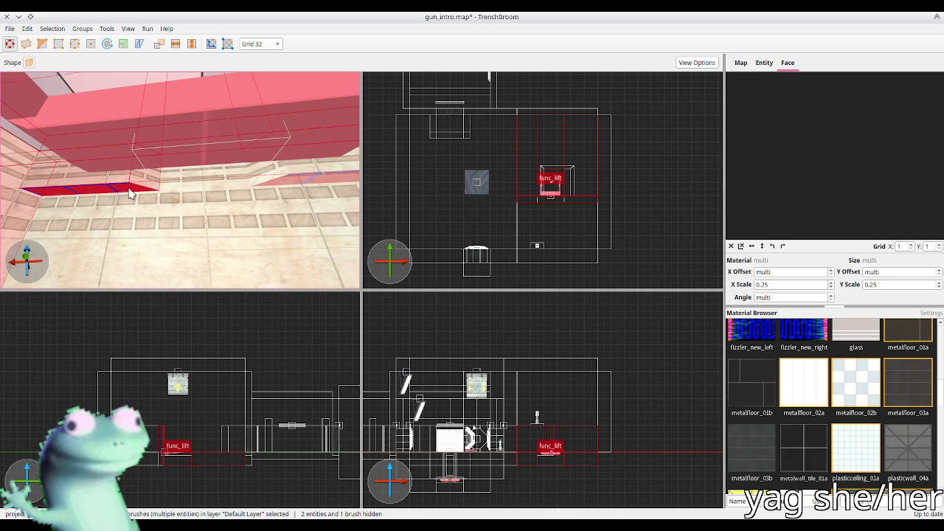
pyautogui.keyDown('ctrl'); pyautogui.keyDown('shift'); pyautogui.click(307, 181); pyautogui.keyUp('shift'); pyautogui.keyUp('ctrl')
pyautogui.hotkey('ctrl', 'u')
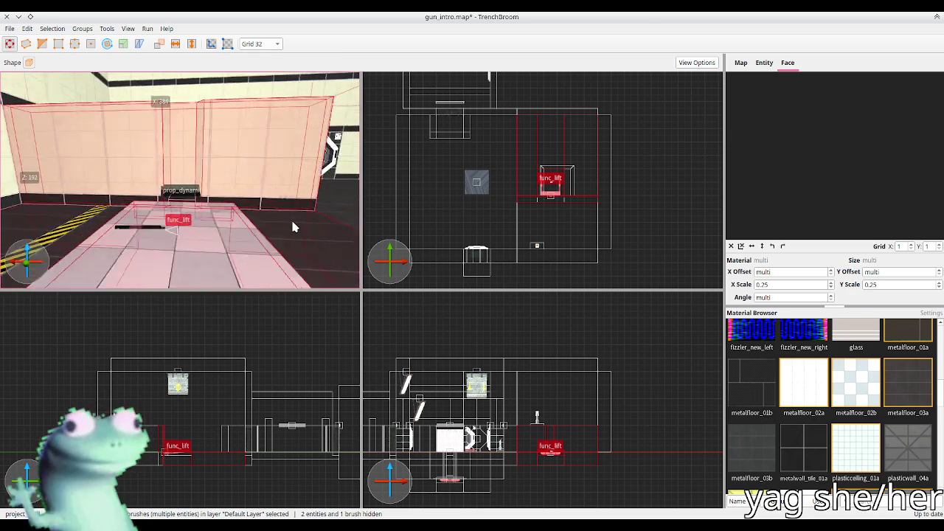
# Reselect the lift's top vertices in the top view and shift them one grid step
pyautogui.press('v')
pyautogui.moveTo(532, 216); pyautogui.dragTo(569, 157)
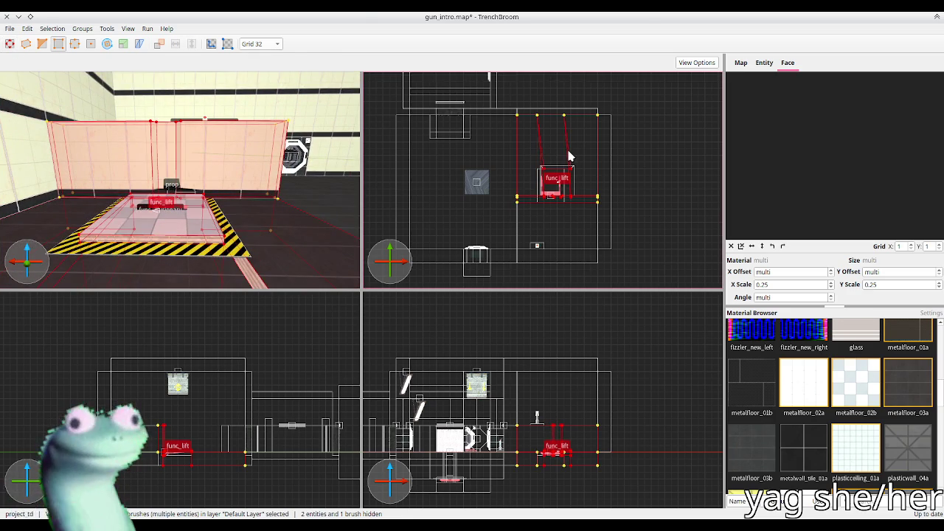
pyautogui.hotkey('ctrl', 'z')
pyautogui.moveTo(579, 109); pyautogui.dragTo(533, 219)
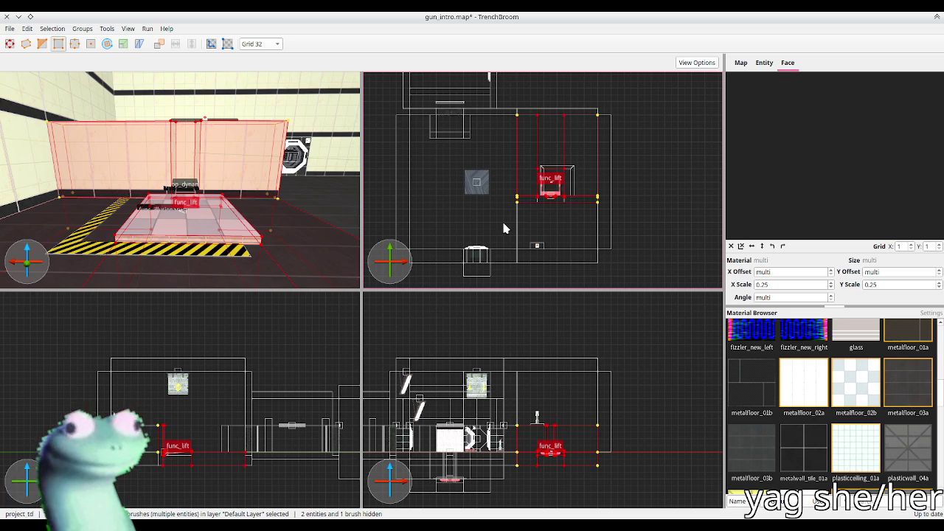
pyautogui.press('Right')
pyautogui.press('v')
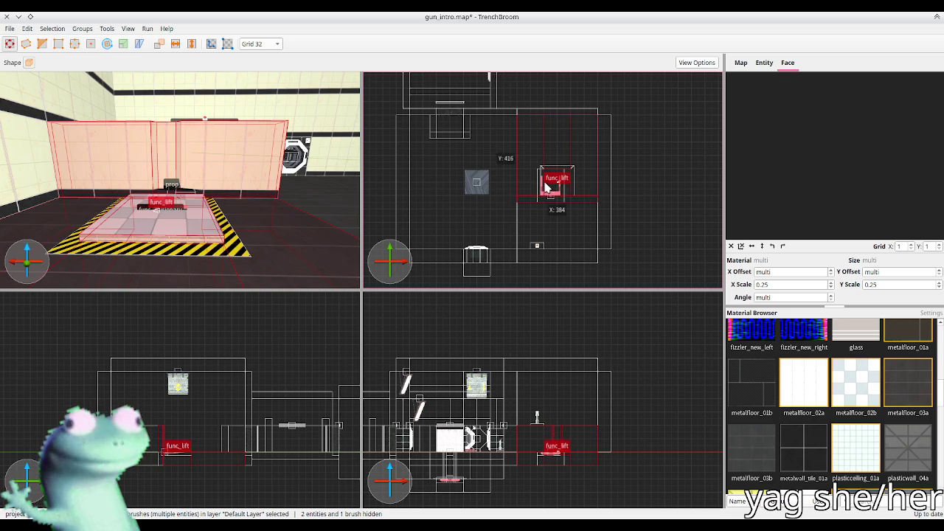
pyautogui.click(538, 185)
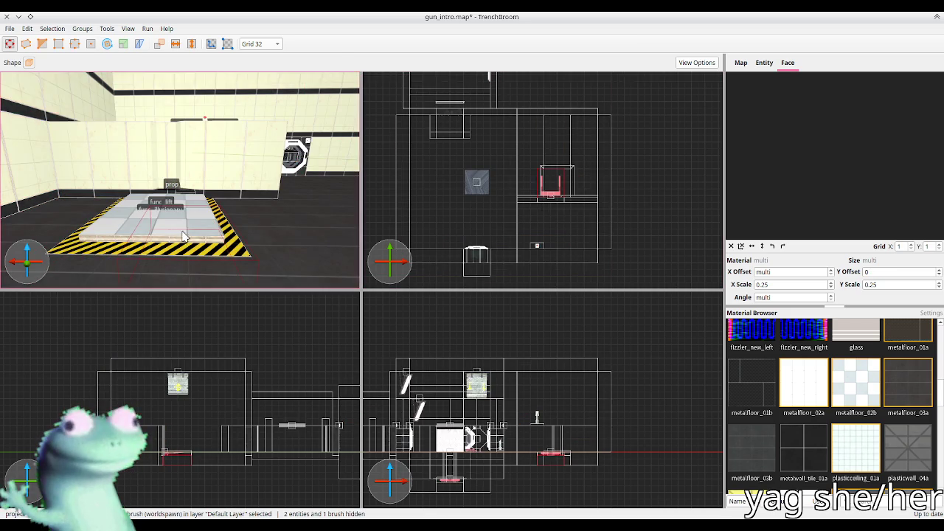
pyautogui.scroll(5, 190, 246)
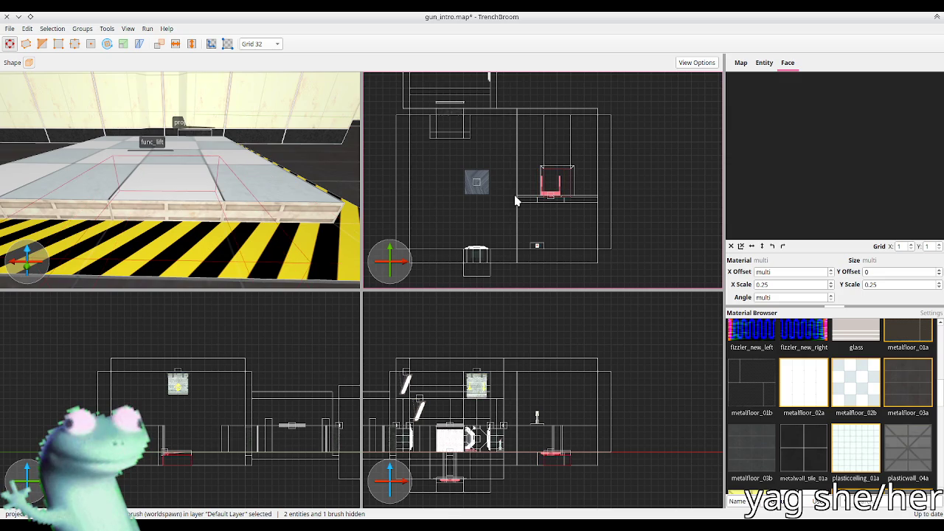
pyautogui.hotkey('ctrl', 'u')
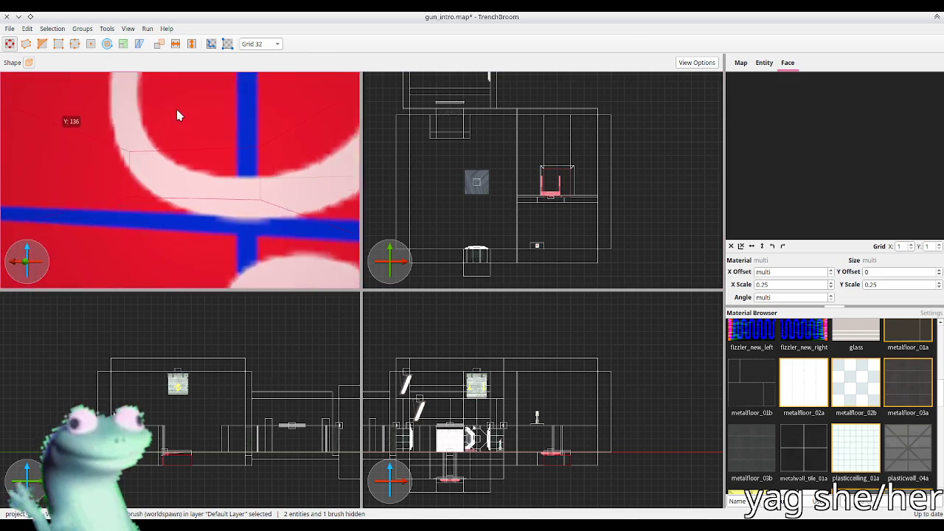
pyautogui.scroll(5, 150, 96)
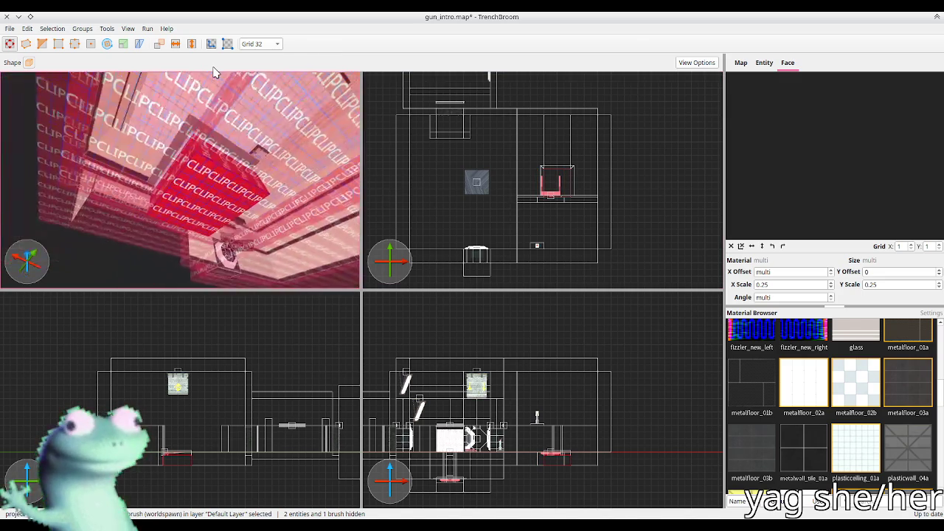
pyautogui.moveTo(214, 72)
pyautogui.mouseDown()
pyautogui.moveTo(203, 118)
pyautogui.moveTo(180, 139)
pyautogui.moveTo(181, 118)
pyautogui.moveTo(186, 181)
pyautogui.moveTo(316, 179)
pyautogui.moveTo(248, 153)
pyautogui.moveTo(279, 185)
pyautogui.mouseUp()
pyautogui.scroll(3, 179, 112)
pyautogui.scroll(2, 579, 200)
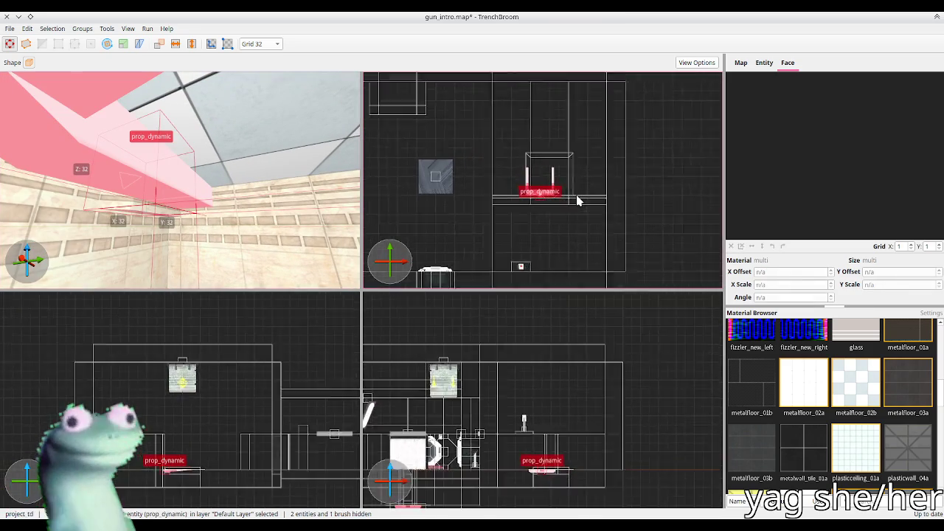
pyautogui.click(580, 200)
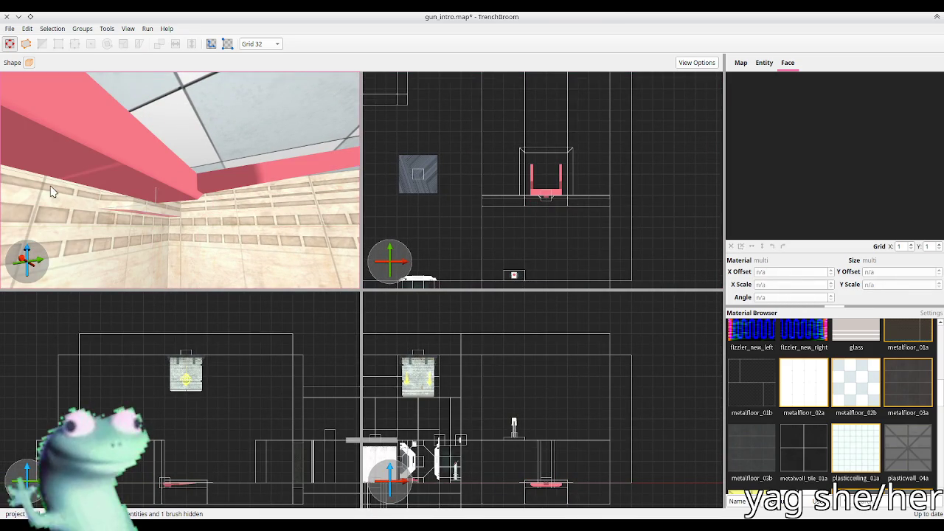
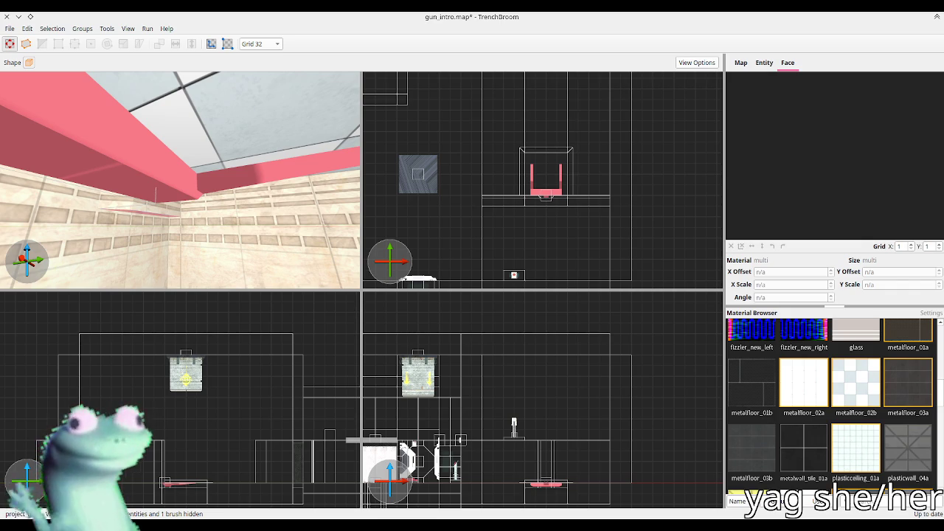
# Shift the back wall panel texture's X offset from 64 to 128
pyautogui.rightClick(246, 160)
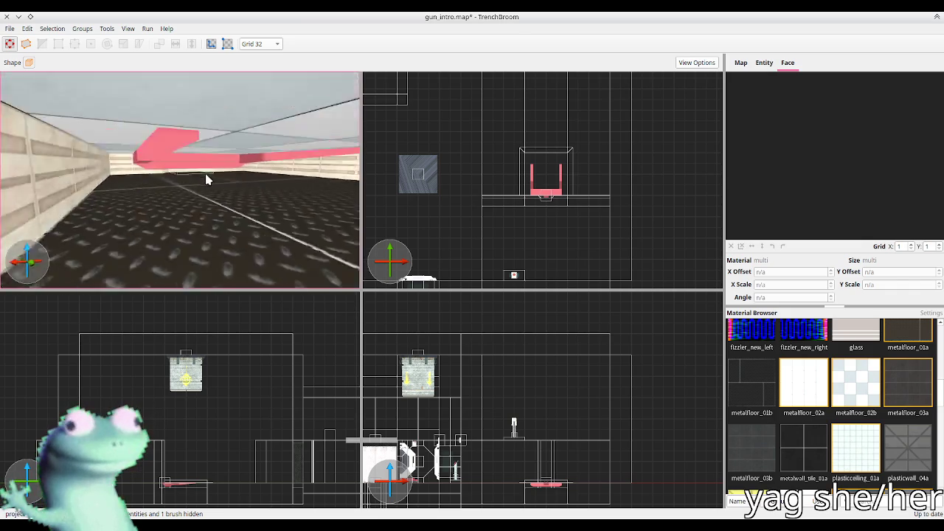
pyautogui.rightClick(155, 157)
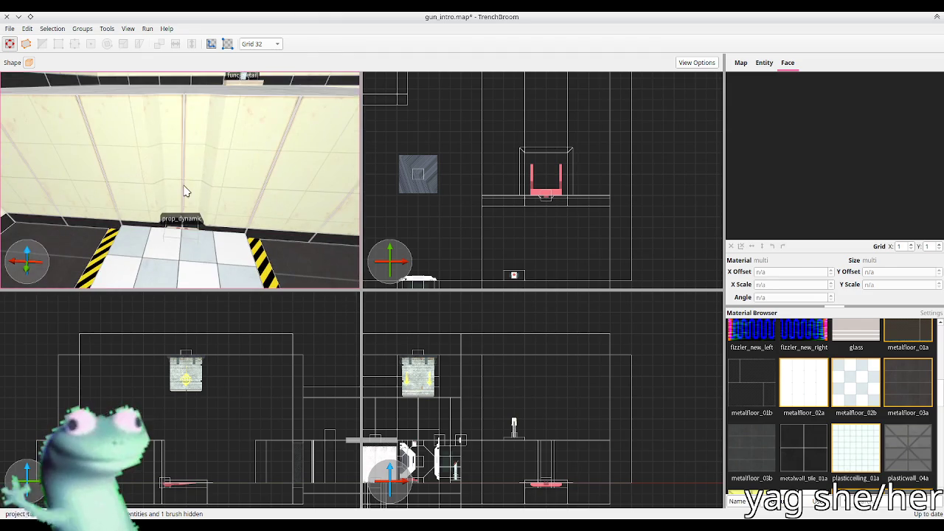
pyautogui.click(183, 192)
pyautogui.doubleClick(791, 272)
pyautogui.scroll(1, 791, 272)
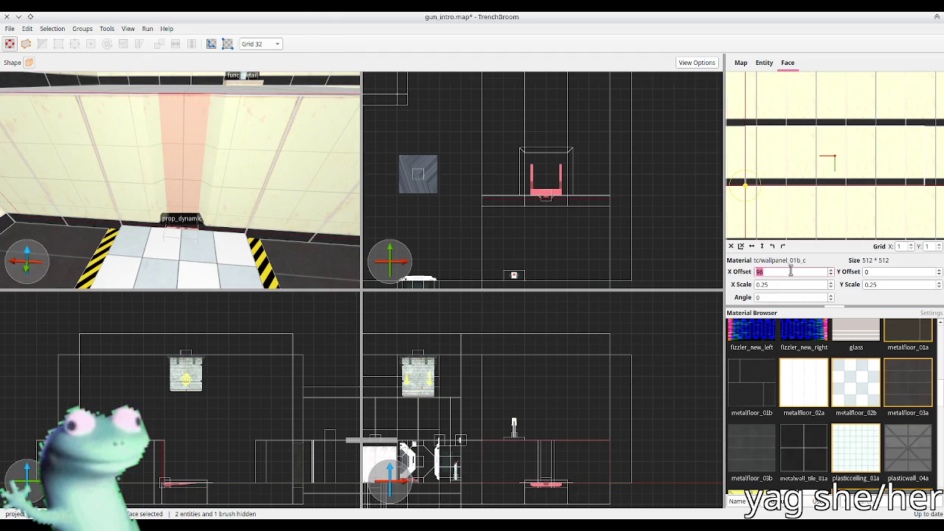
pyautogui.scroll(1, 791, 271)
# Save gun_intro.map and unhide the player clip brush beside the lift to check it
pyautogui.press('Escape')
pyautogui.scroll(-5, 258, 181)
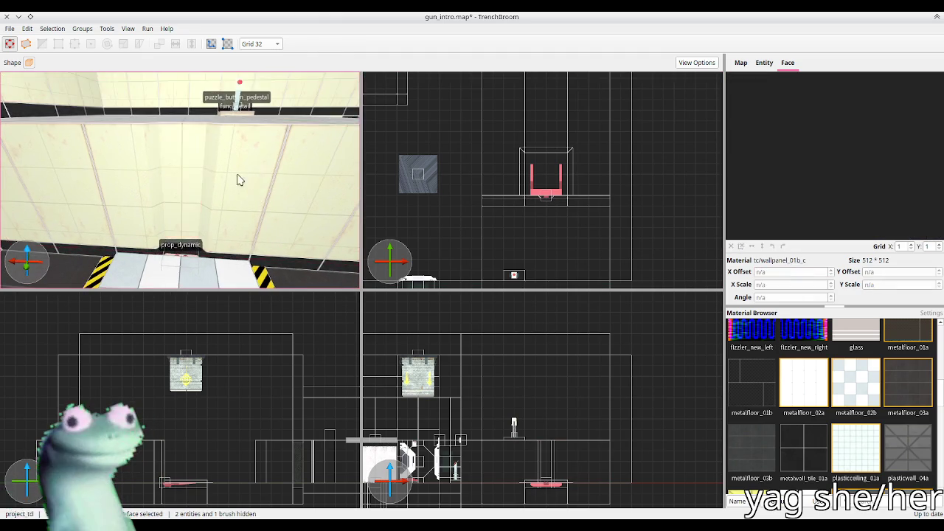
pyautogui.hotkey('ctrl', 's')
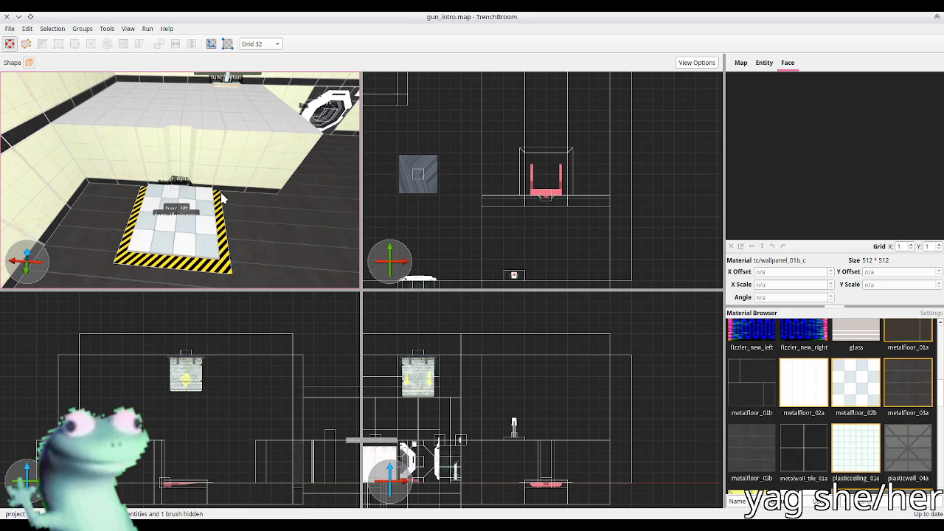
pyautogui.hotkey('ctrl', 'shift', 'h')
pyautogui.click(199, 181)
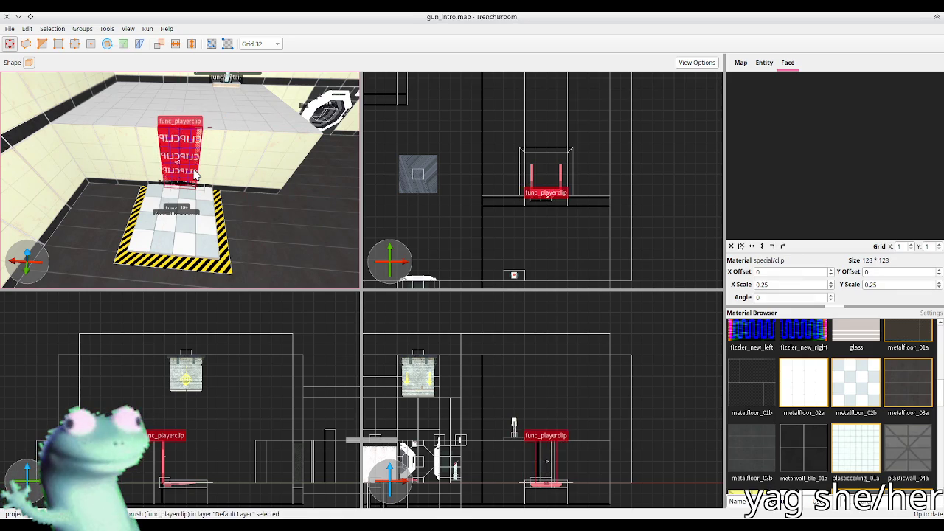
pyautogui.press('Escape')
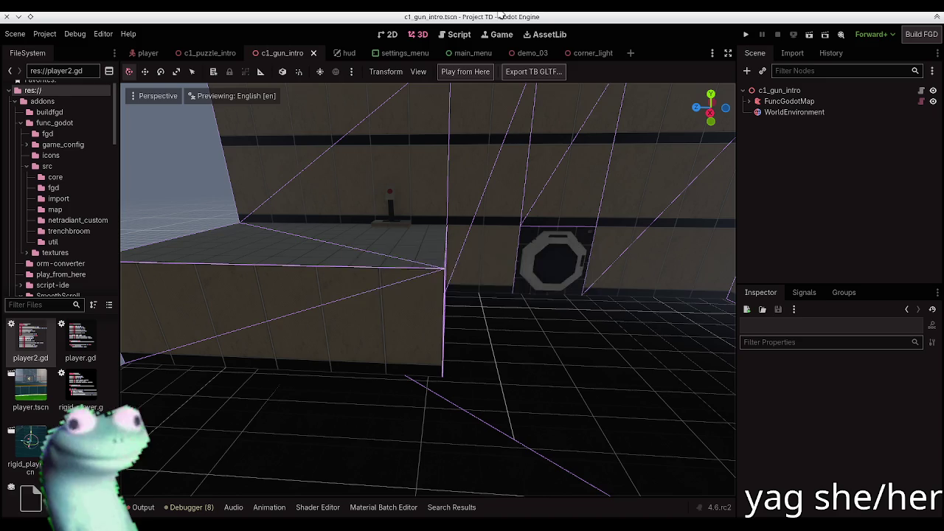
# Rebuild the FuncGodotMap node in Godot from the saved map
pyautogui.hotkey('alt', 'Tab')
pyautogui.click(789, 102)
pyautogui.click(465, 71)
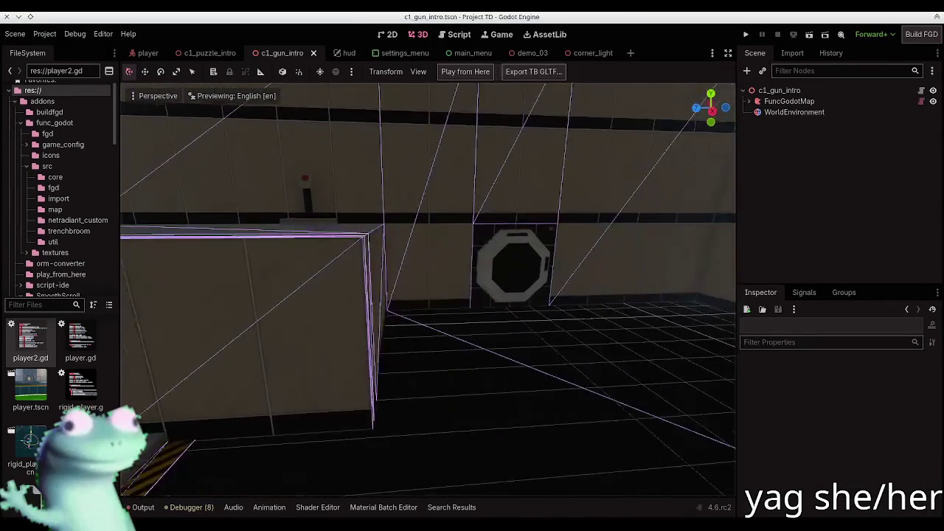
# Play from Here, walk through the c1_gun_intro chamber, then close the game and return to TrenchBroom
pyautogui.click(443, 74)
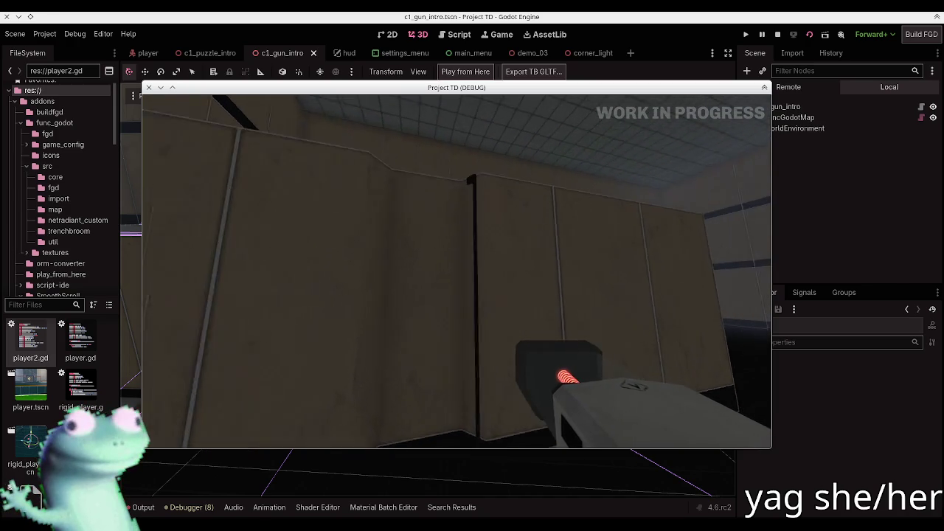
pyautogui.press('Escape')
pyautogui.click(148, 87)
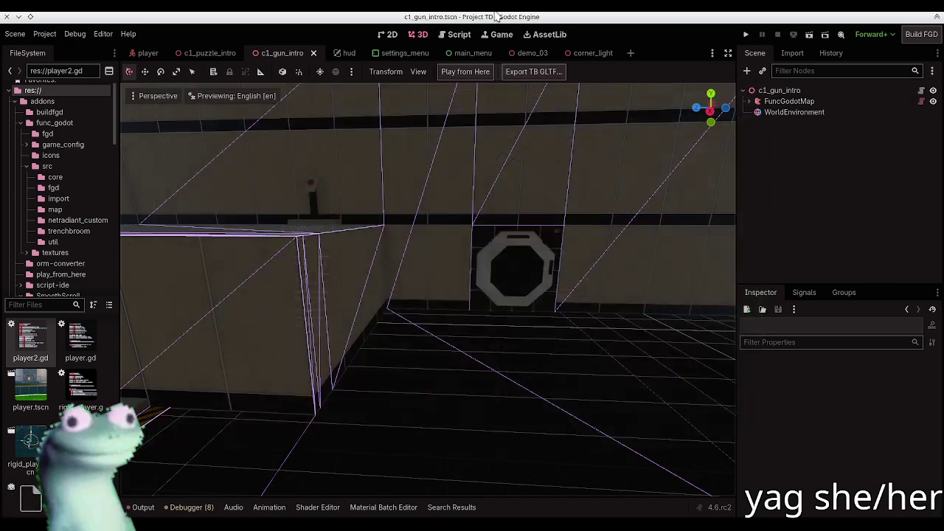
pyautogui.hotkey('alt', 'Tab')
# Rotate the ladder prop 90° to face the room and unhide the player clip
pyautogui.scroll(5, 179, 152)
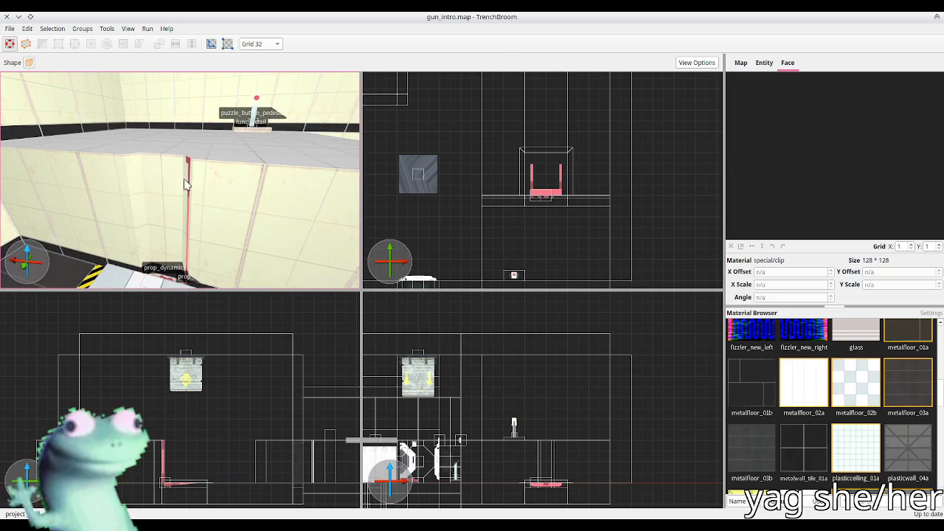
pyautogui.hotkey('alt', 'Right')
pyautogui.hotkey('alt', 'Right')
pyautogui.hotkey('alt', 'Right')
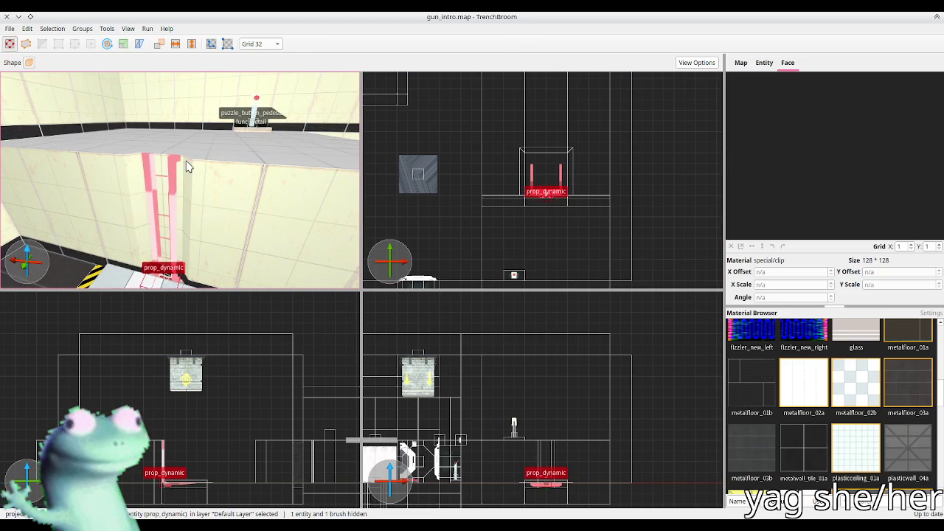
pyautogui.hotkey('ctrl', 'shift', 'h')
pyautogui.press('d')
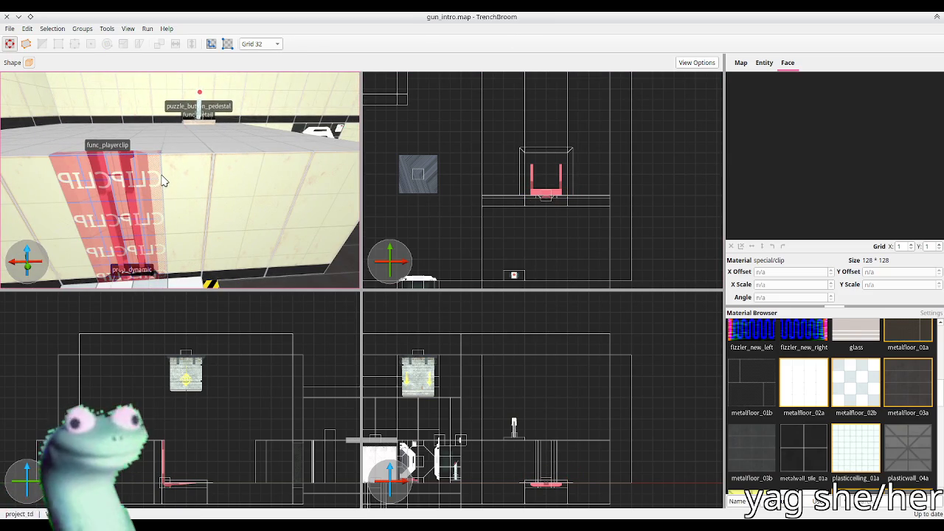
pyautogui.press('d')
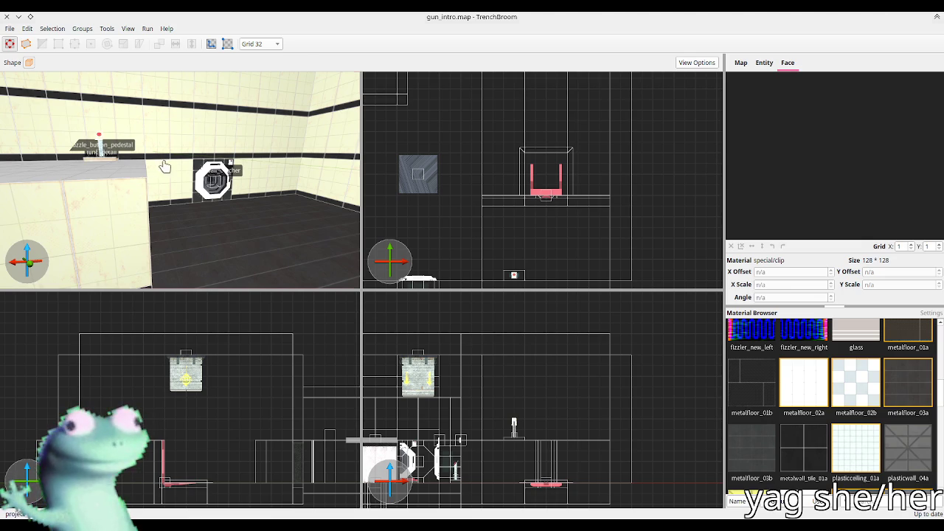
# Select the ball catcher brushes and entity and rotate them to face the room
pyautogui.scroll(5, 163, 167)
pyautogui.moveTo(193, 228)
pyautogui.mouseDown()
pyautogui.moveTo(246, 219)
pyautogui.moveTo(218, 219)
pyautogui.mouseUp()
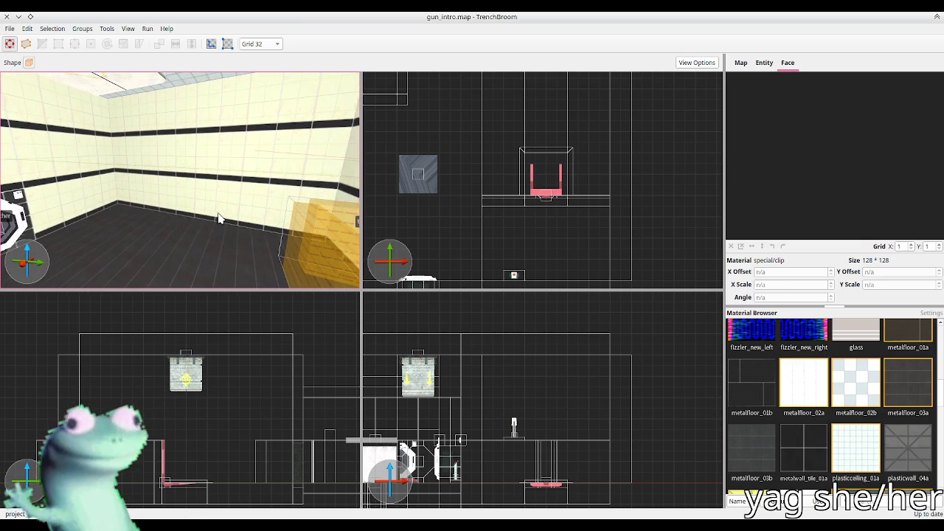
pyautogui.click(23, 206)
pyautogui.keyDown('ctrl'); pyautogui.click(81, 214); pyautogui.keyUp('ctrl')
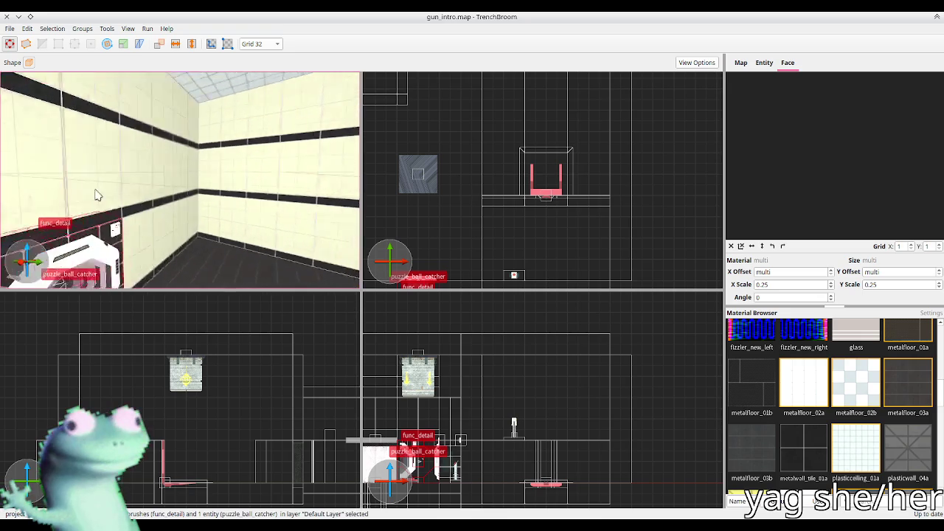
pyautogui.hotkey('ctrl', 'u')
pyautogui.press('r')
pyautogui.moveTo(169, 197)
pyautogui.mouseDown()
pyautogui.moveTo(147, 228)
pyautogui.moveTo(105, 232)
pyautogui.mouseUp()
# Slide the rotated ball catcher to its new spot on the opposite wall
pyautogui.press('r')
pyautogui.moveTo(472, 197)
pyautogui.mouseDown()
pyautogui.moveTo(460, 191)
pyautogui.moveTo(535, 229)
pyautogui.moveTo(543, 244)
pyautogui.moveTo(477, 174)
pyautogui.moveTo(471, 145)
pyautogui.moveTo(445, 155)
pyautogui.moveTo(458, 225)
pyautogui.mouseUp()
pyautogui.click(182, 225)
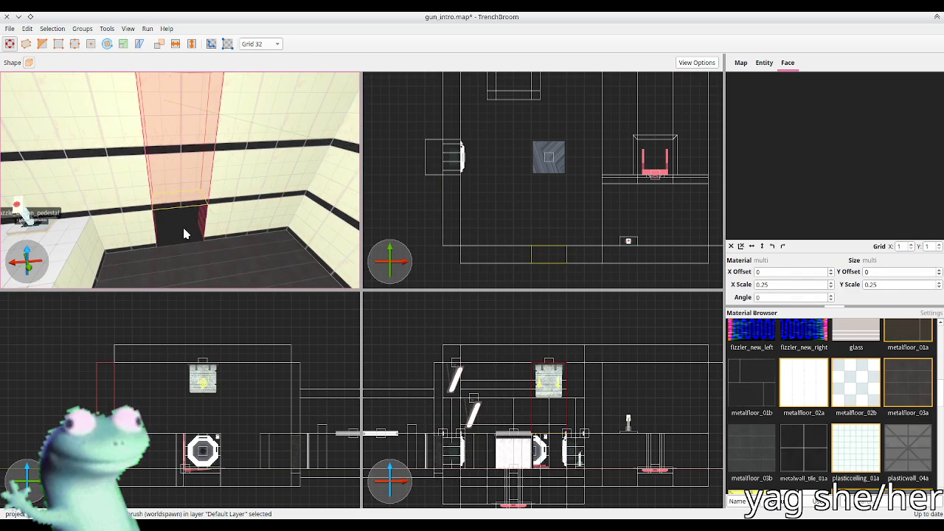
# Merge the wide wall brush and the rest of the wall into one brush
pyautogui.click(111, 193)
pyautogui.moveTo(166, 181)
pyautogui.mouseDown()
pyautogui.moveTo(120, 169)
pyautogui.moveTo(120, 141)
pyautogui.moveTo(113, 177)
pyautogui.moveTo(152, 209)
pyautogui.moveTo(227, 189)
pyautogui.moveTo(219, 194)
pyautogui.moveTo(211, 152)
pyautogui.moveTo(209, 227)
pyautogui.mouseUp()
pyautogui.click(226, 188)
pyautogui.hotkey('ctrl', 'j')
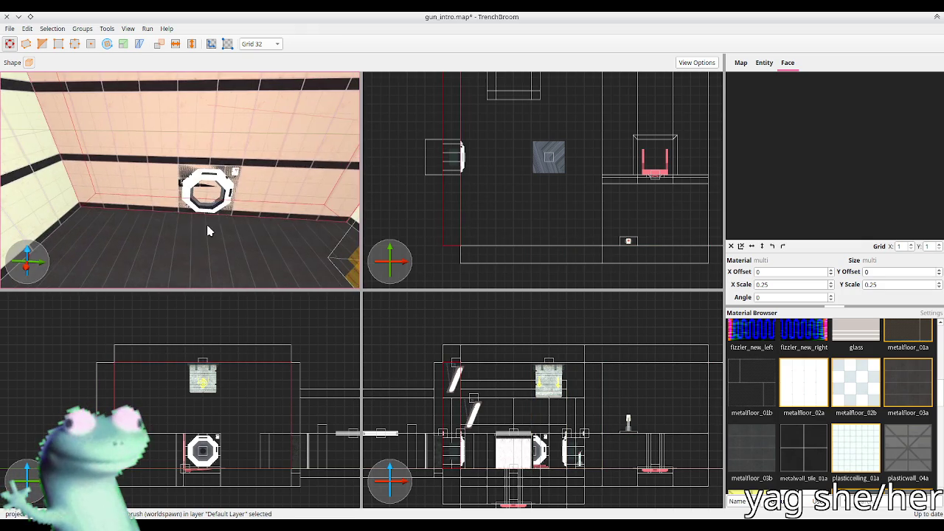
# Narrow the selection to the lower wall brush and undo the last edit
pyautogui.click(150, 182)
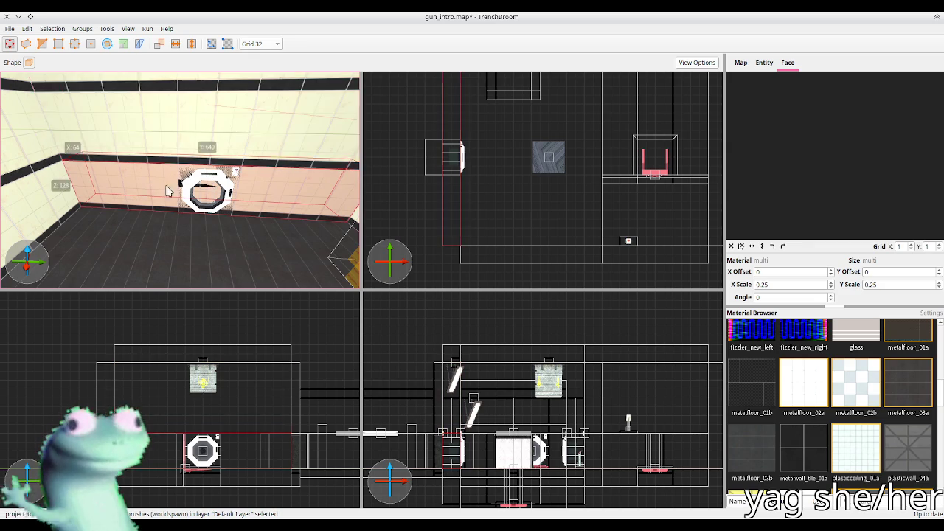
pyautogui.moveTo(293, 191); pyautogui.dragTo(313, 188)
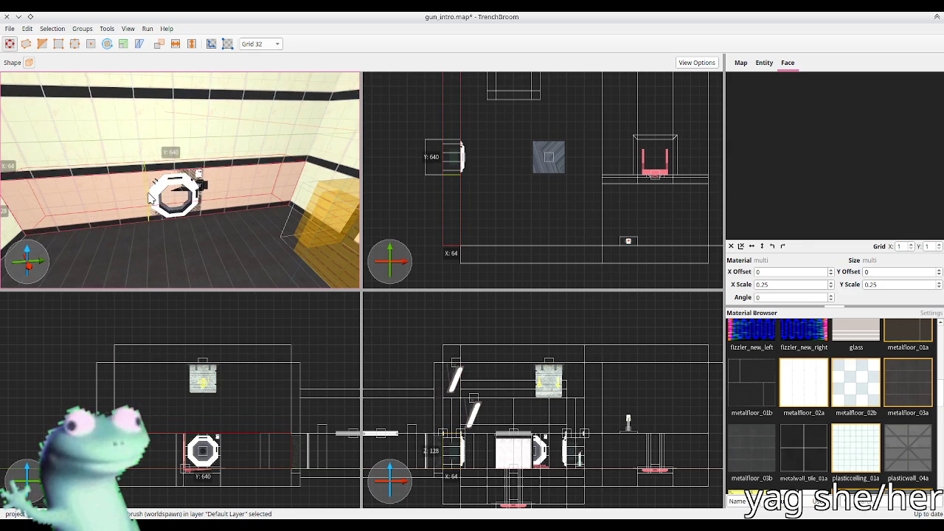
pyautogui.keyDown('ctrl'); pyautogui.click(49, 175); pyautogui.keyUp('ctrl')
pyautogui.hotkey('ctrl', 'z')
pyautogui.hotkey('ctrl', 'z')
pyautogui.hotkey('ctrl', 'z')
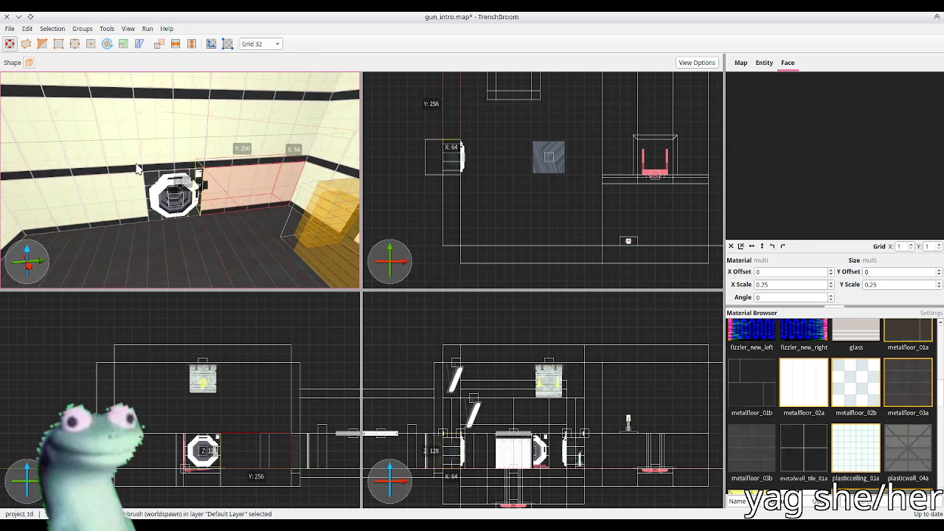
pyautogui.moveTo(157, 174)
pyautogui.mouseDown()
pyautogui.moveTo(135, 192)
pyautogui.moveTo(155, 154)
pyautogui.moveTo(124, 167)
pyautogui.moveTo(209, 196)
pyautogui.moveTo(212, 188)
pyautogui.mouseUp()
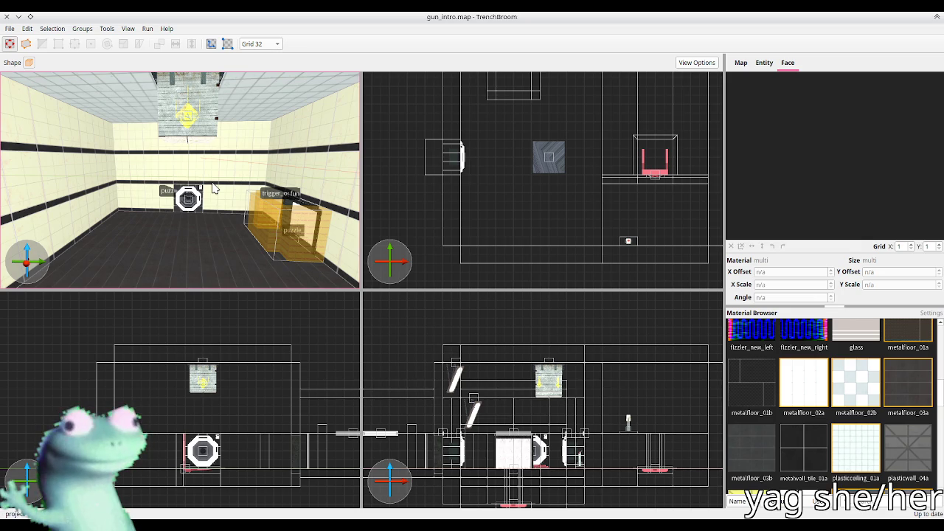
# Select the pedestal block with its props, illusionary floor and player clip
pyautogui.moveTo(213, 189)
pyautogui.mouseDown()
pyautogui.moveTo(131, 204)
pyautogui.moveTo(135, 164)
pyautogui.moveTo(145, 203)
pyautogui.moveTo(130, 202)
pyautogui.moveTo(186, 189)
pyautogui.mouseUp()
pyautogui.click(185, 190)
pyautogui.moveTo(100, 193)
pyautogui.mouseDown()
pyautogui.moveTo(177, 189)
pyautogui.moveTo(181, 200)
pyautogui.moveTo(156, 197)
pyautogui.moveTo(141, 236)
pyautogui.moveTo(152, 249)
pyautogui.moveTo(163, 237)
pyautogui.moveTo(156, 226)
pyautogui.moveTo(118, 212)
pyautogui.mouseUp()
pyautogui.keyDown('ctrl'); pyautogui.click(136, 212); pyautogui.keyUp('ctrl')
pyautogui.keyDown('ctrl'); pyautogui.click(173, 251); pyautogui.keyUp('ctrl')
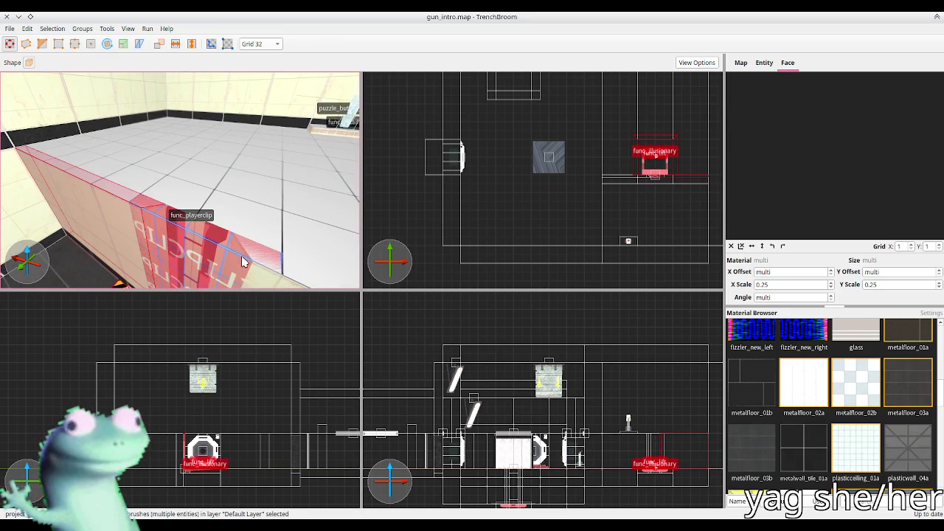
pyautogui.moveTo(238, 229)
pyautogui.mouseDown()
pyautogui.moveTo(216, 211)
pyautogui.moveTo(208, 225)
pyautogui.moveTo(283, 185)
pyautogui.moveTo(204, 175)
pyautogui.moveTo(227, 171)
pyautogui.moveTo(232, 200)
pyautogui.moveTo(194, 177)
pyautogui.moveTo(185, 232)
pyautogui.moveTo(164, 185)
pyautogui.moveTo(162, 255)
pyautogui.moveTo(177, 214)
pyautogui.mouseUp()
pyautogui.keyDown('ctrl'); pyautogui.click(205, 229); pyautogui.keyUp('ctrl')
pyautogui.keyDown('ctrl'); pyautogui.click(207, 180); pyautogui.keyUp('ctrl')
# Move the selected block group left toward the chamber's middle and deselect it
pyautogui.moveTo(221, 155)
pyautogui.mouseDown()
pyautogui.moveTo(228, 148)
pyautogui.moveTo(162, 155)
pyautogui.moveTo(231, 182)
pyautogui.moveTo(221, 207)
pyautogui.moveTo(232, 196)
pyautogui.moveTo(259, 206)
pyautogui.moveTo(293, 161)
pyautogui.moveTo(309, 163)
pyautogui.mouseUp()
pyautogui.scroll(-2, 613, 189)
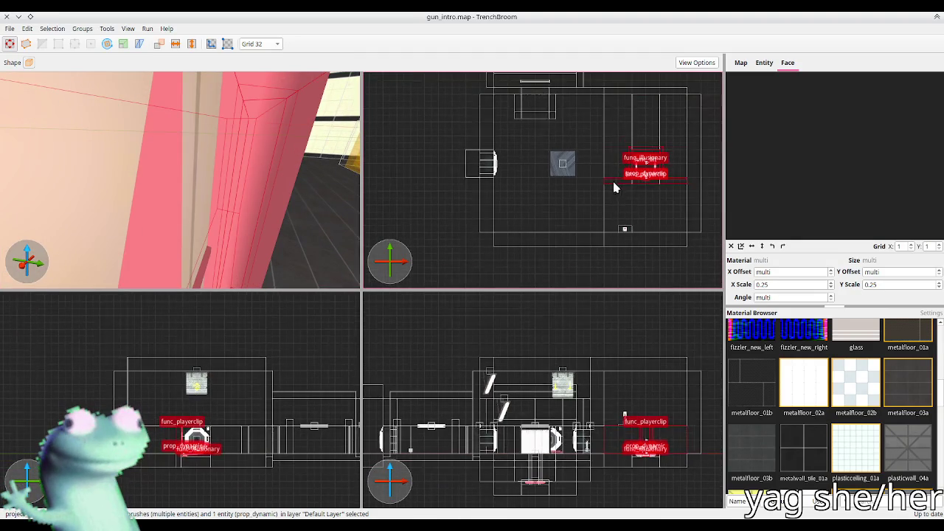
pyautogui.moveTo(583, 180); pyautogui.dragTo(531, 179)
pyautogui.moveTo(177, 177)
pyautogui.mouseDown()
pyautogui.moveTo(128, 194)
pyautogui.moveTo(206, 224)
pyautogui.moveTo(152, 236)
pyautogui.moveTo(131, 219)
pyautogui.moveTo(198, 236)
pyautogui.moveTo(221, 211)
pyautogui.moveTo(262, 228)
pyautogui.mouseUp()
pyautogui.press('Escape')
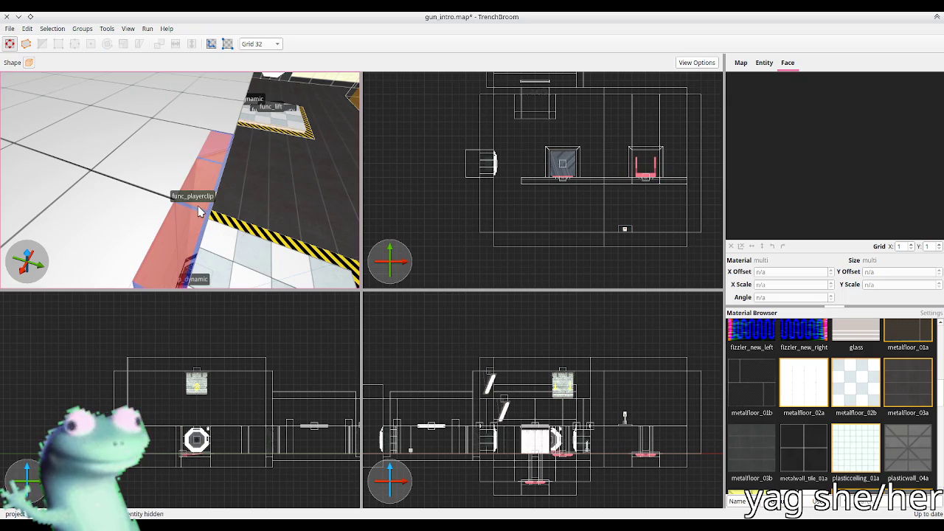
# Select the func_lift platform brush in its shaft
pyautogui.click(197, 212)
pyautogui.scroll(-5, 198, 214)
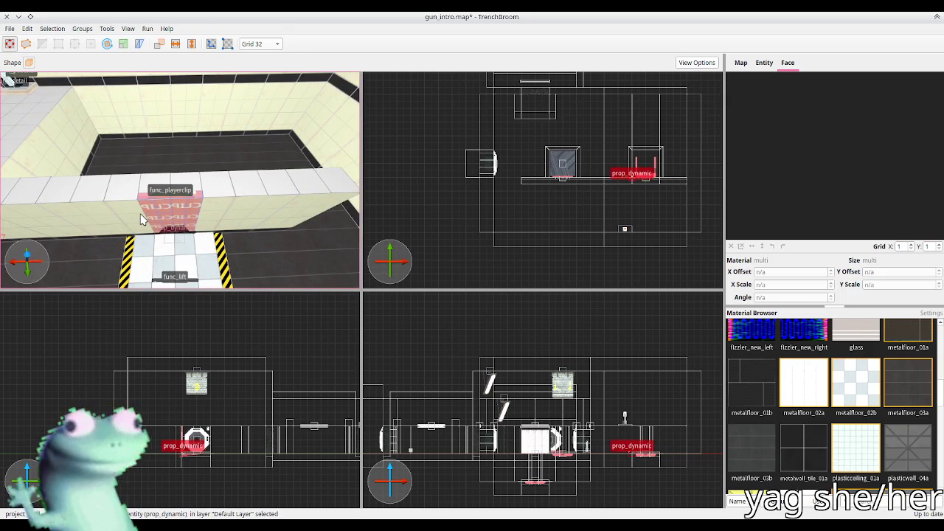
pyautogui.click(142, 219)
pyautogui.press('w')
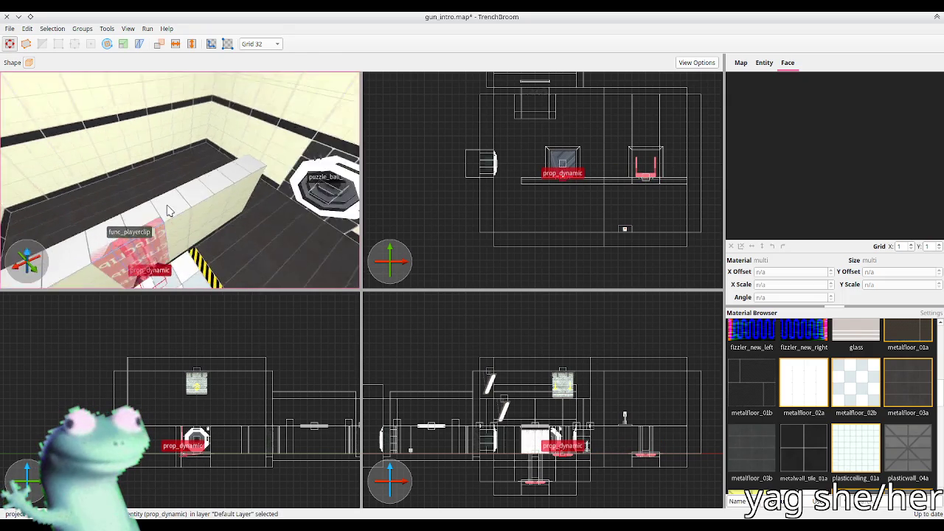
pyautogui.press('w')
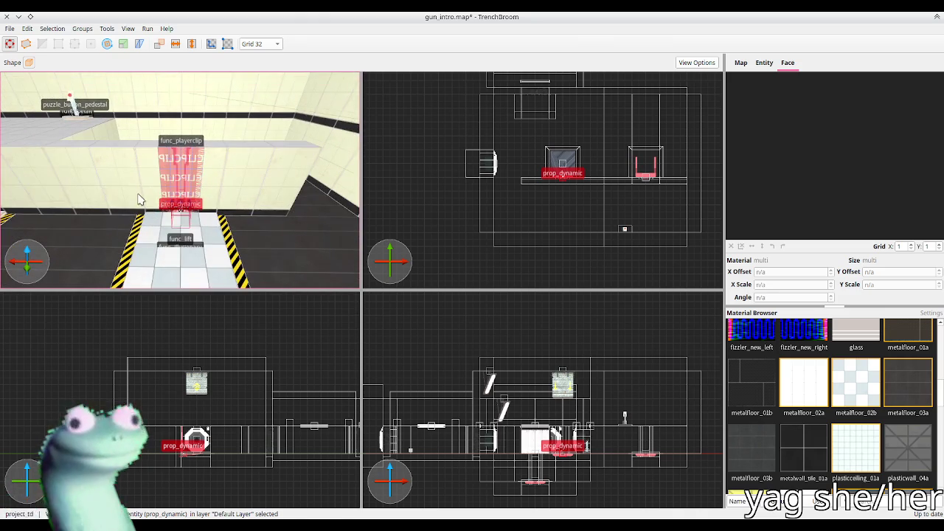
pyautogui.click(161, 253)
# Raise and lower the func_lift with Texture Lock on, switching grid between 16 and 32
pyautogui.press('Up')
pyautogui.press('Up')
pyautogui.press('Up')
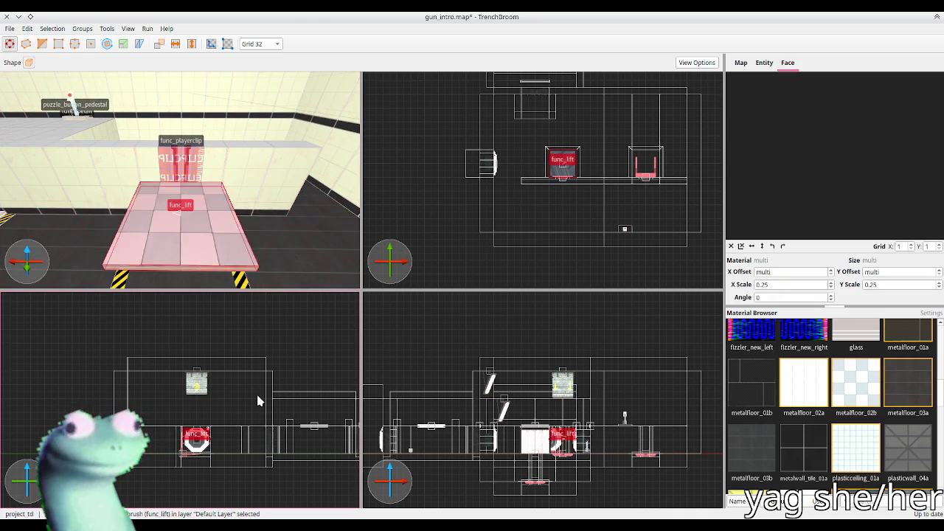
pyautogui.press('w')
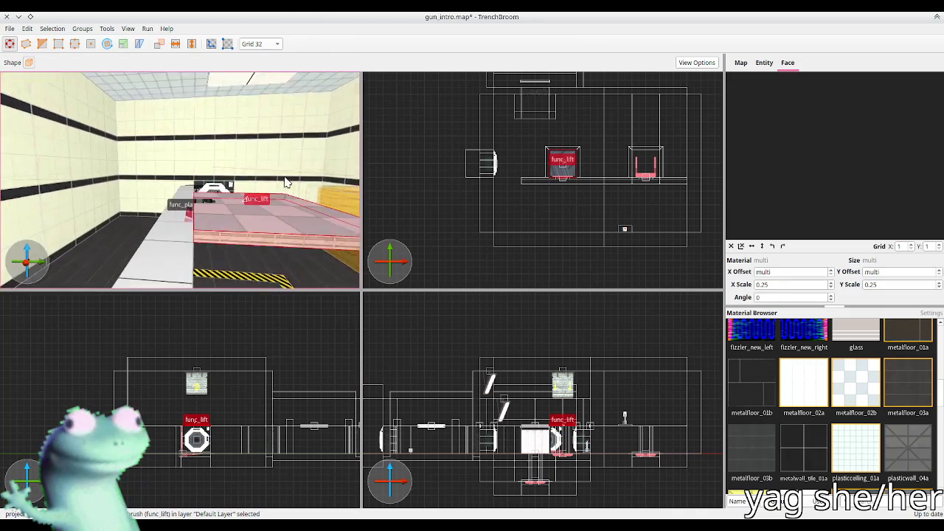
pyautogui.press('[')
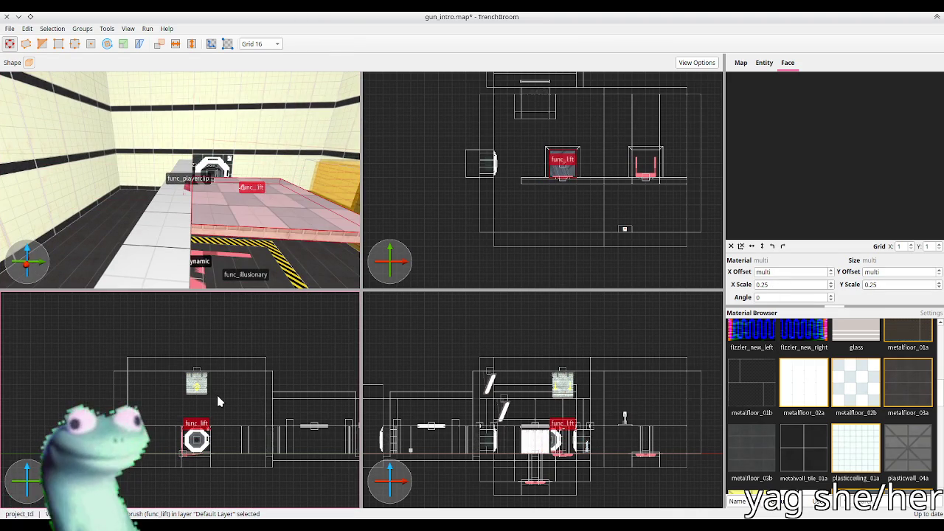
pyautogui.click(211, 44)
pyautogui.press(']')
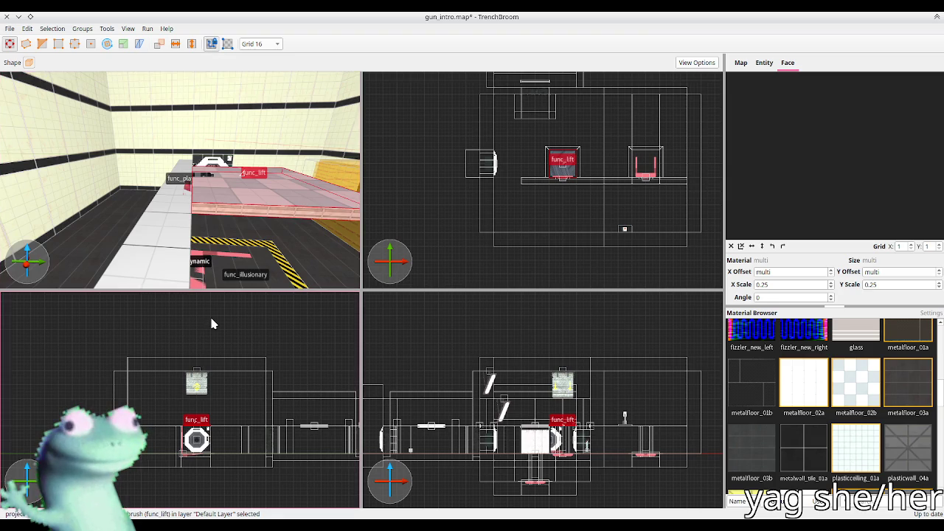
pyautogui.press('Down')
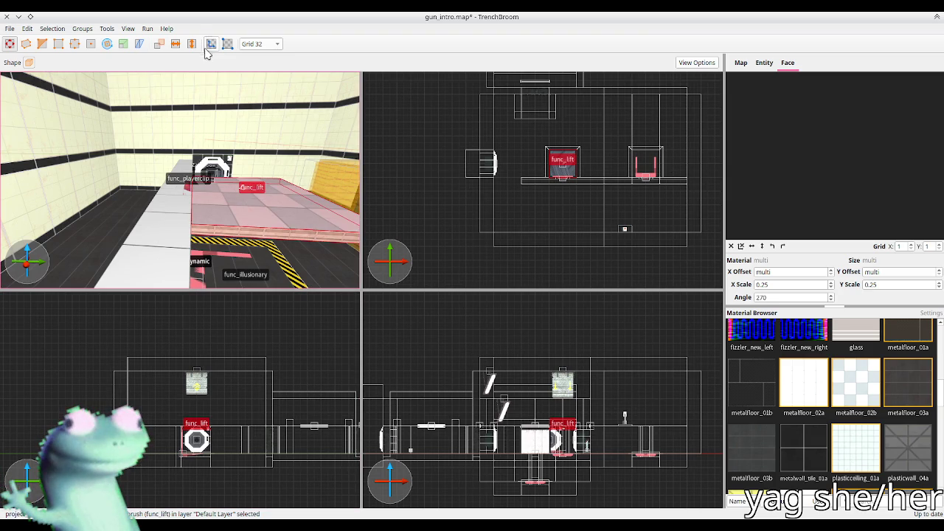
pyautogui.click(177, 208)
pyautogui.moveTo(197, 205)
pyautogui.mouseDown()
pyautogui.moveTo(138, 205)
pyautogui.moveTo(147, 214)
pyautogui.mouseUp()
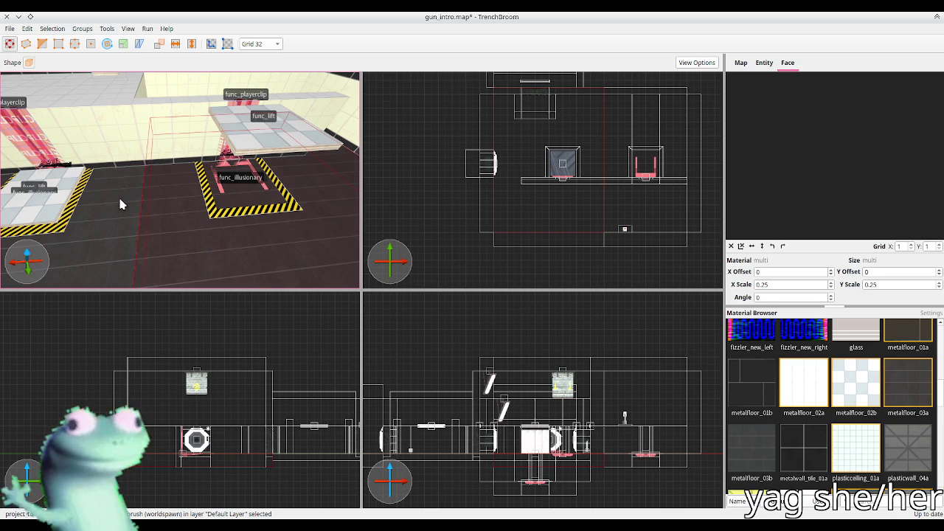
# Nudge the floor brush beside the lift one grid step right
pyautogui.press('Escape')
pyautogui.press('a')
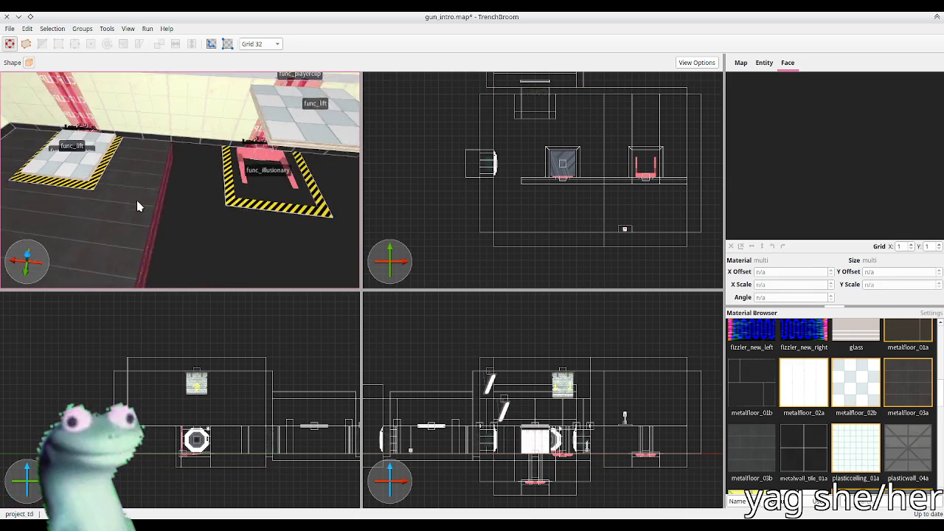
pyautogui.click(64, 158)
pyautogui.scroll(-3, 138, 219)
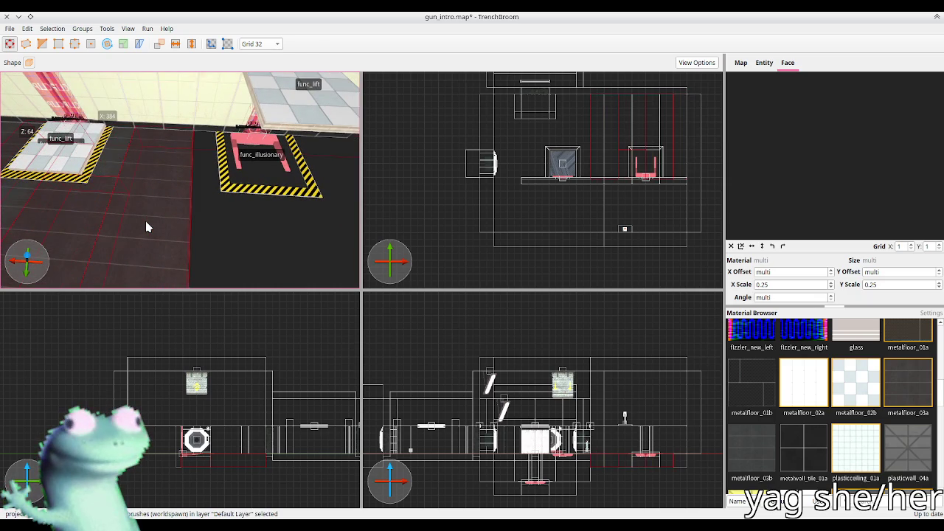
pyautogui.press('Right')
pyautogui.press('Right')
pyautogui.moveTo(145, 221)
pyautogui.mouseDown()
pyautogui.moveTo(131, 196)
pyautogui.moveTo(154, 185)
pyautogui.moveTo(110, 185)
pyautogui.moveTo(106, 170)
pyautogui.moveTo(133, 205)
pyautogui.moveTo(84, 194)
pyautogui.moveTo(106, 169)
pyautogui.moveTo(131, 187)
pyautogui.moveTo(203, 163)
pyautogui.mouseUp()
# Select the func_playerclip, func_lift, prop_dynamic and func_illusionary and shift them into place
pyautogui.keyDown('ctrl'); pyautogui.click(218, 169); pyautogui.keyUp('ctrl')
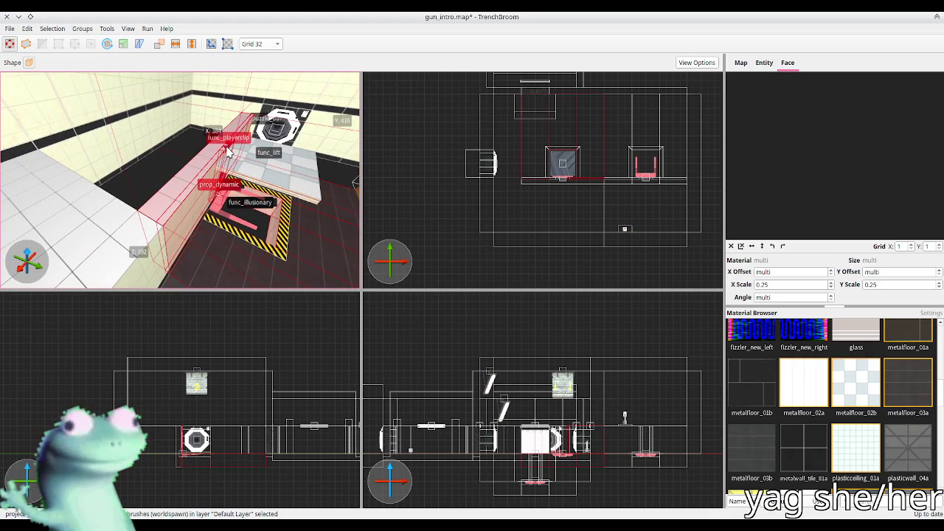
pyautogui.keyDown('ctrl'); pyautogui.click(227, 203); pyautogui.keyUp('ctrl')
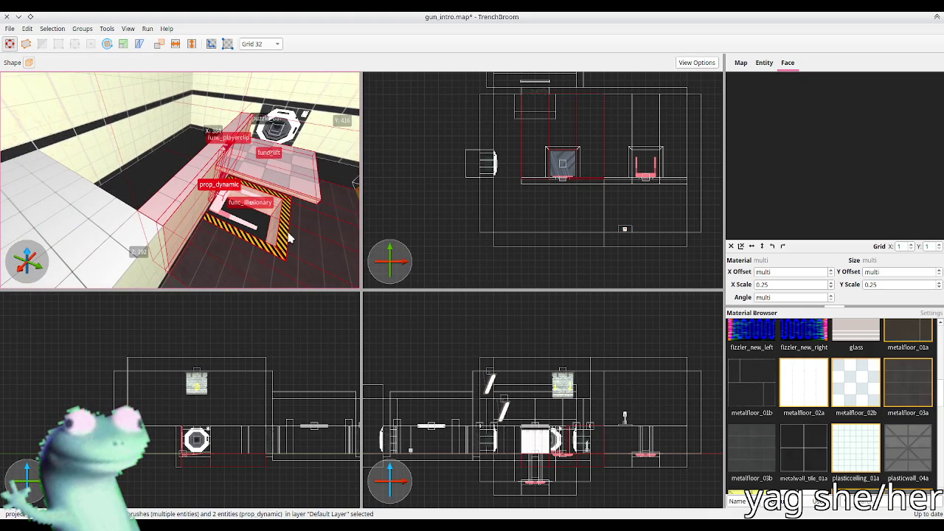
pyautogui.press('Left')
pyautogui.press('Left')
pyautogui.press('Left')
pyautogui.press('Left')
pyautogui.press('Left')
pyautogui.press('Right')
pyautogui.press('Right')
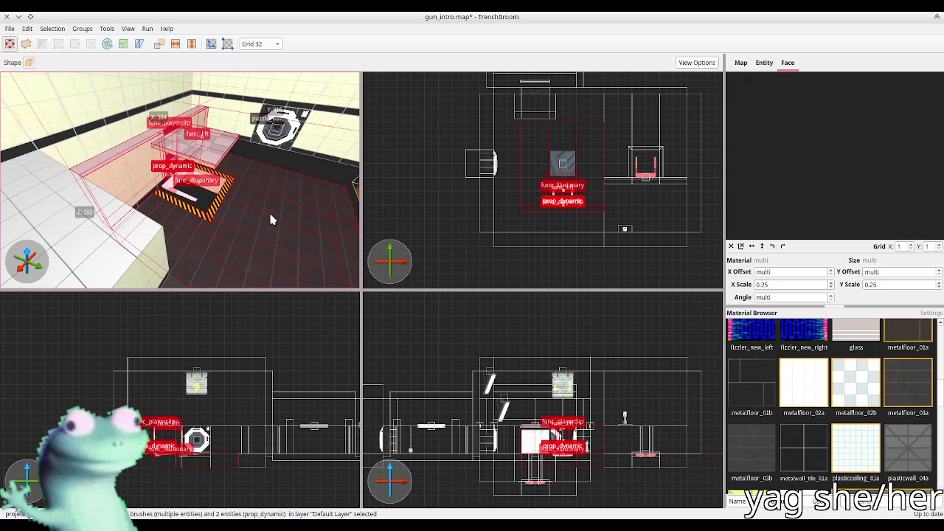
pyautogui.press('Up')
pyautogui.press('Up')
pyautogui.press('Up')
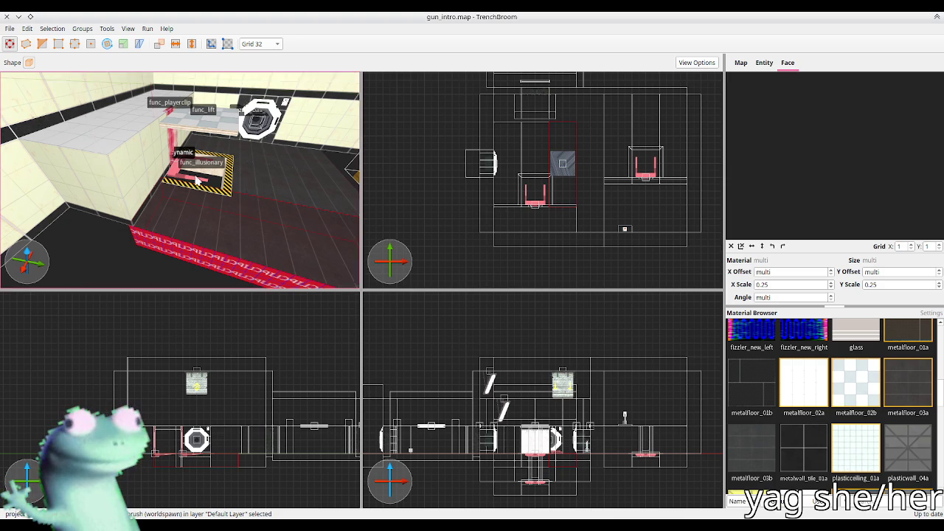
# Inspect the wall clip brushes around the ball catcher and select the player clip brushes
pyautogui.scroll(-5, 177, 181)
pyautogui.scroll(10, 145, 170)
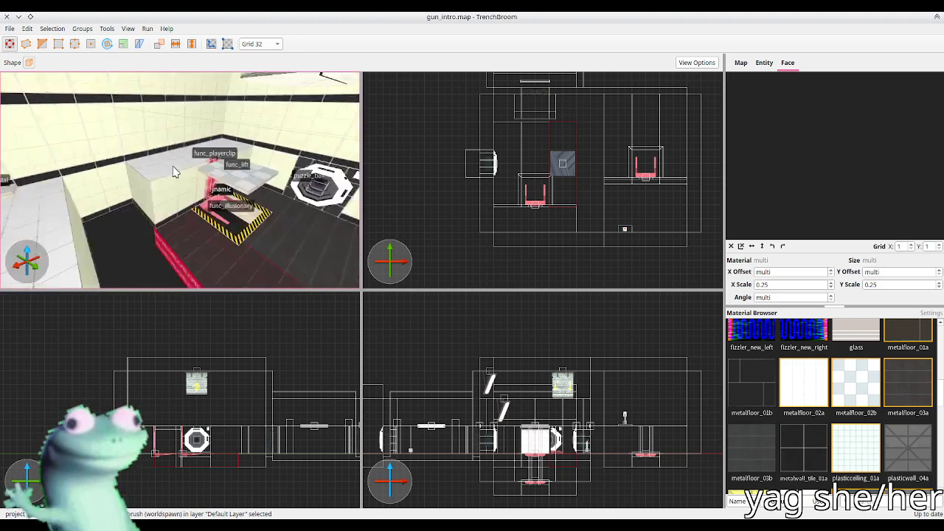
pyautogui.scroll(-8, 120, 182)
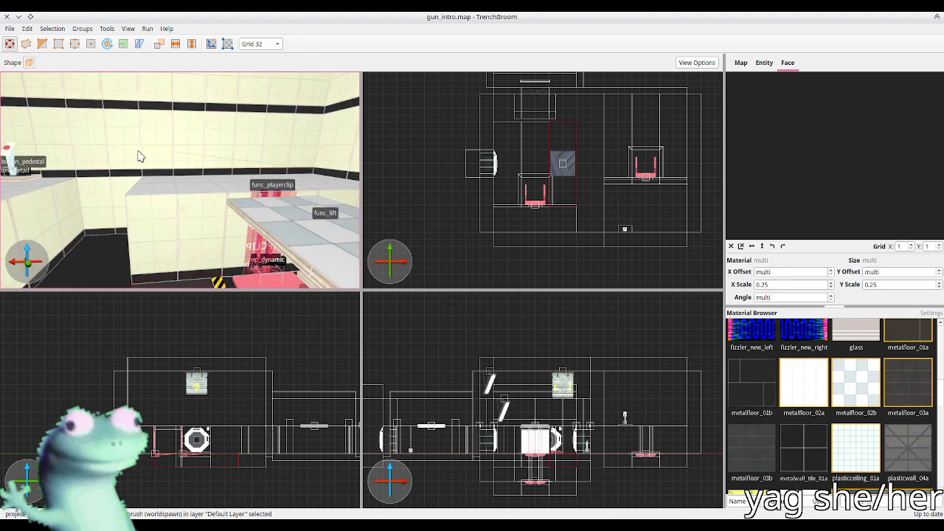
pyautogui.scroll(8, 198, 152)
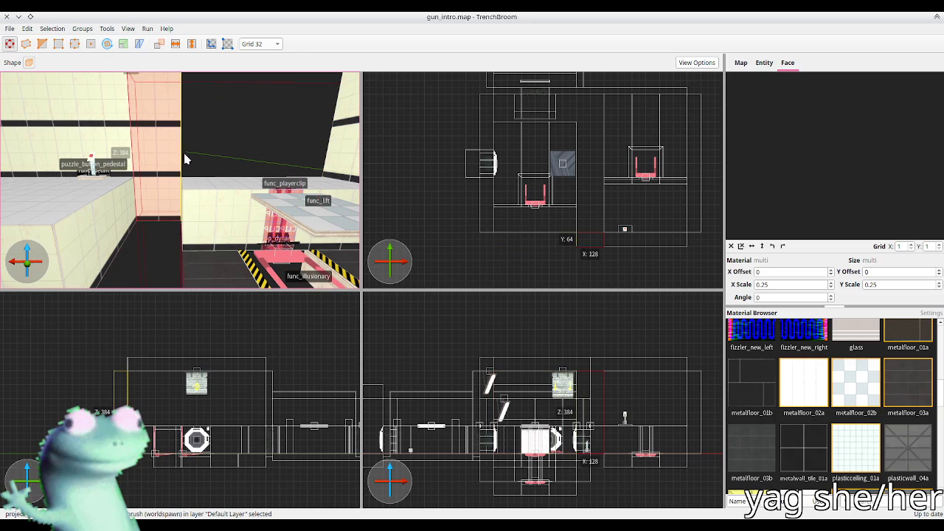
pyautogui.scroll(-8, 128, 171)
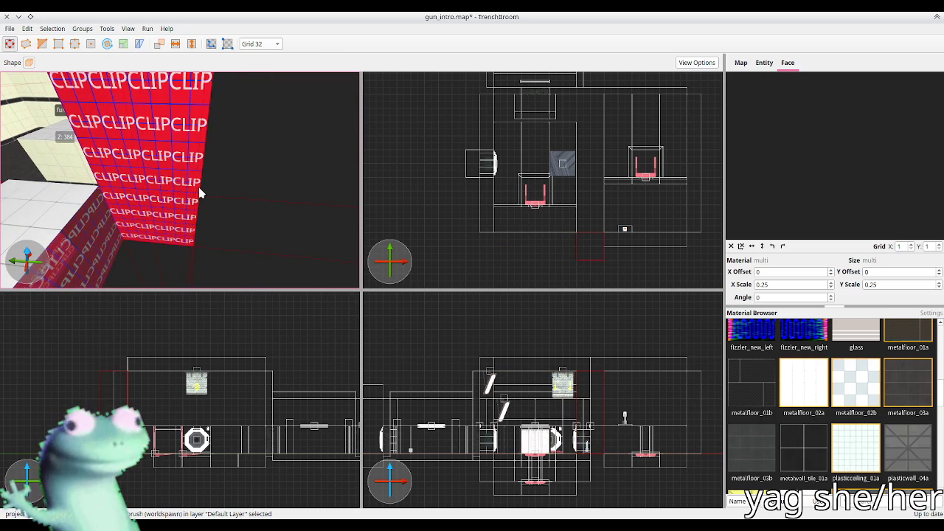
pyautogui.scroll(-8, 200, 194)
pyautogui.moveTo(215, 252)
pyautogui.mouseDown()
pyautogui.moveTo(181, 211)
pyautogui.moveTo(132, 195)
pyautogui.mouseUp()
pyautogui.keyDown('shift'); pyautogui.click(169, 207); pyautogui.keyUp('shift')
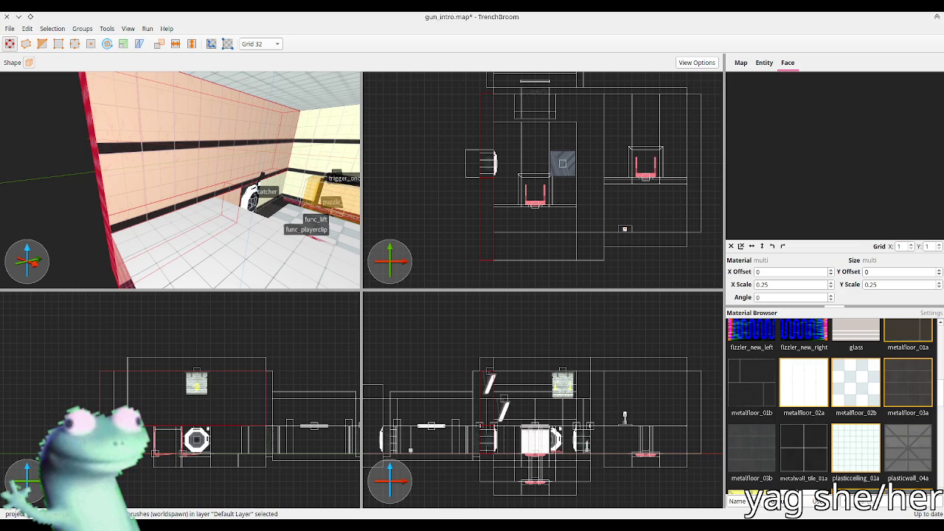
# Inspect the overhead clip brushes at the clip wall corner
pyautogui.moveTo(147, 184)
pyautogui.mouseDown()
pyautogui.moveTo(123, 204)
pyautogui.moveTo(135, 225)
pyautogui.moveTo(172, 177)
pyautogui.moveTo(251, 171)
pyautogui.moveTo(227, 163)
pyautogui.mouseUp()
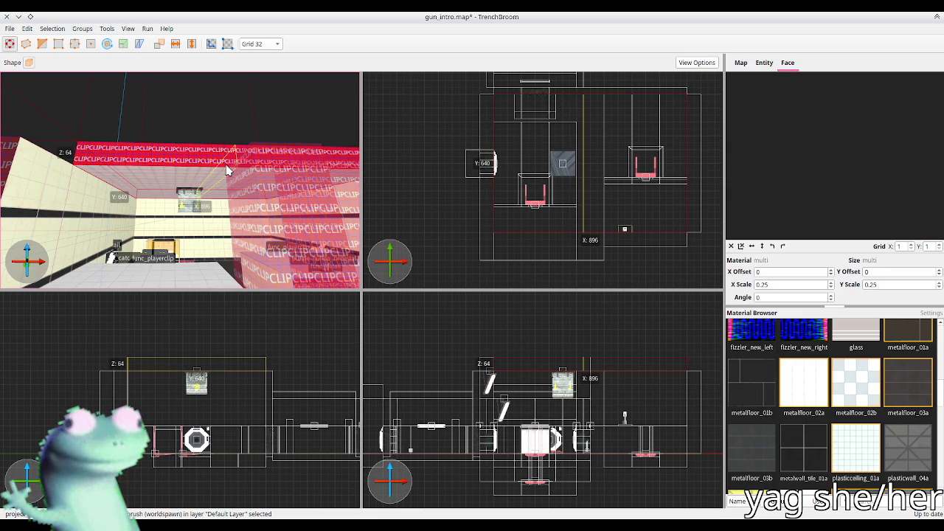
pyautogui.click(214, 131)
pyautogui.moveTo(214, 152)
pyautogui.mouseDown()
pyautogui.moveTo(243, 166)
pyautogui.moveTo(190, 182)
pyautogui.moveTo(231, 194)
pyautogui.moveTo(157, 180)
pyautogui.mouseUp()
pyautogui.press('Escape')
# Draw a tall 384-by-256 player clip brush against the far wall using the clip material
pyautogui.keyDown('shift'); pyautogui.click(202, 189); pyautogui.keyUp('shift')
pyautogui.moveTo(559, 228); pyautogui.dragTo(473, 241)
pyautogui.moveTo(493, 374); pyautogui.dragTo(491, 457)
pyautogui.scroll(-5, 169, 206)
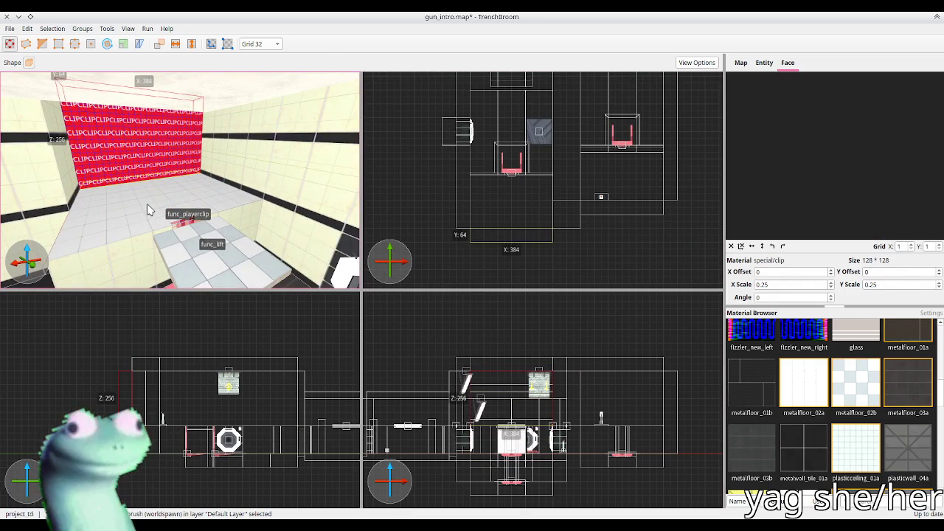
pyautogui.scroll(-5, 169, 214)
pyautogui.scroll(-4, 233, 207)
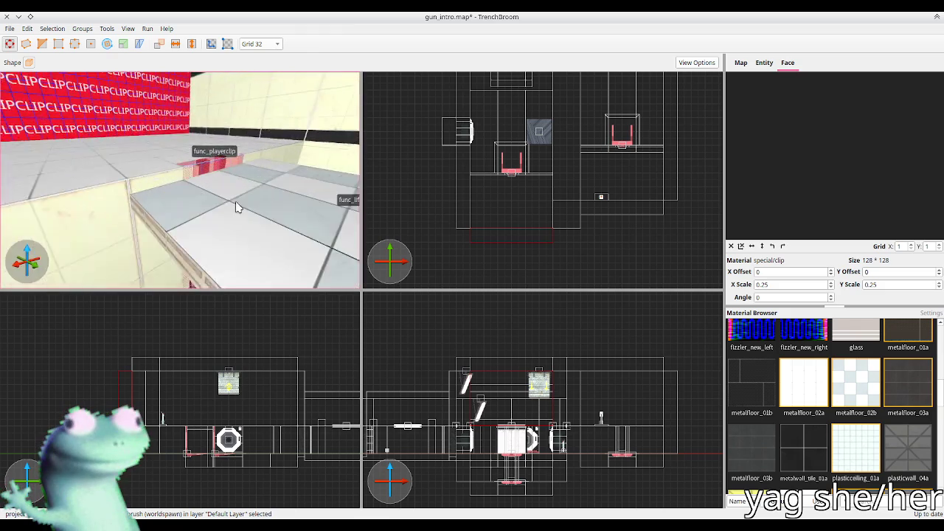
# Raise the func_lift slightly on an 8-unit grid
pyautogui.click(257, 213)
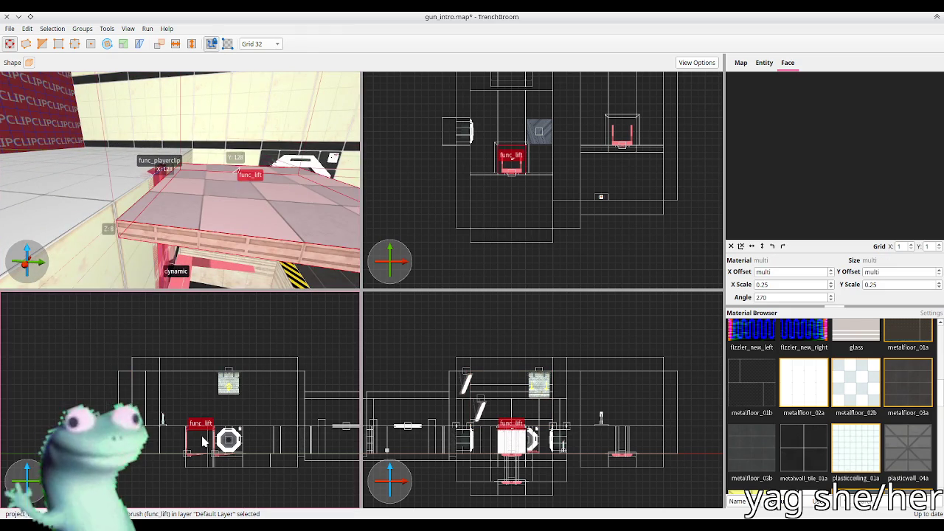
pyautogui.press('[')
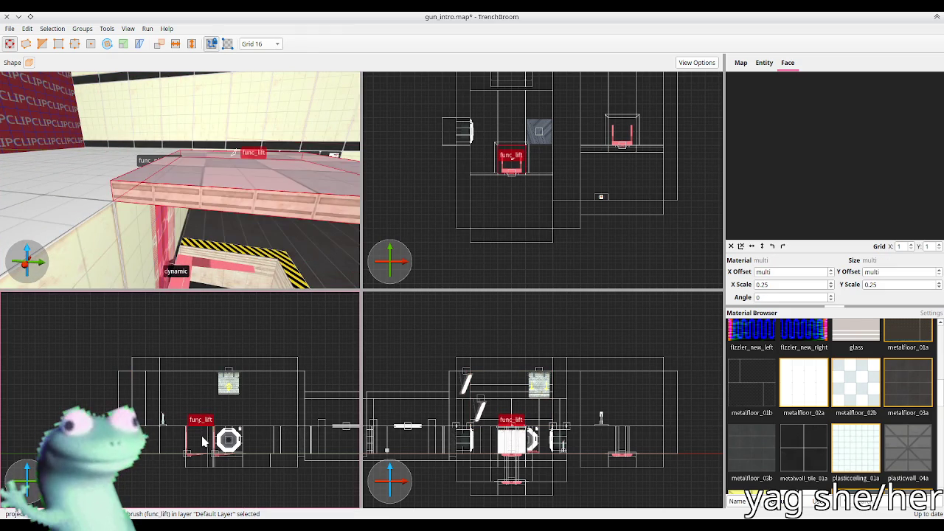
pyautogui.press('pageup')
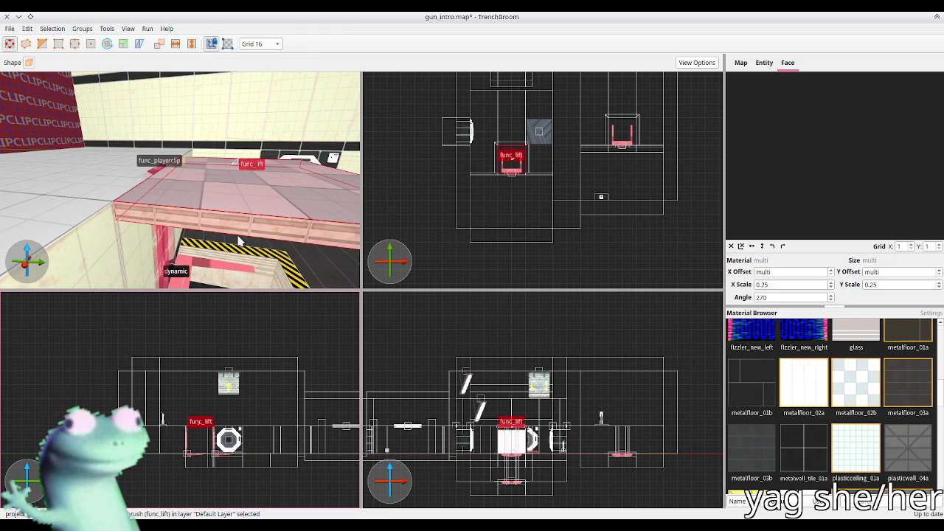
pyautogui.scroll(-5, 211, 179)
# Move the pink prop_dynamic up its frame, then select a floor brush
pyautogui.click(194, 219)
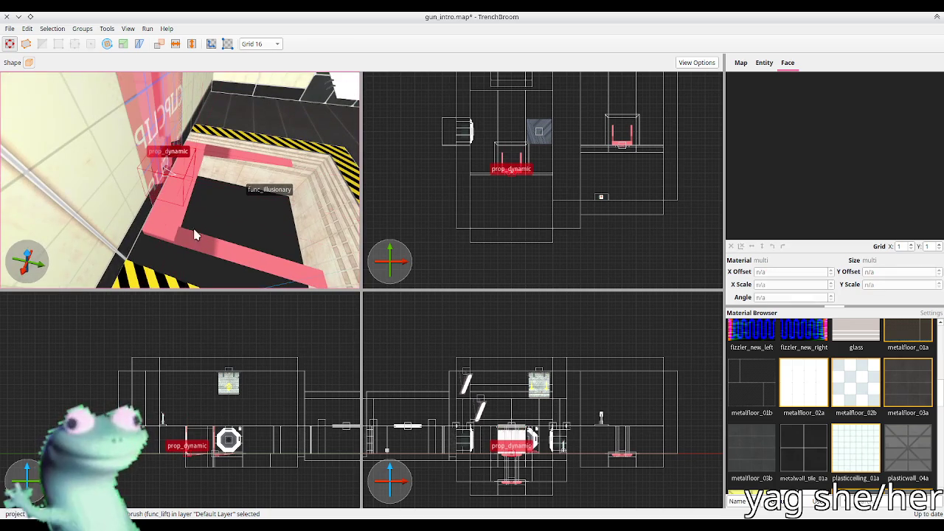
pyautogui.scroll(3, 192, 456)
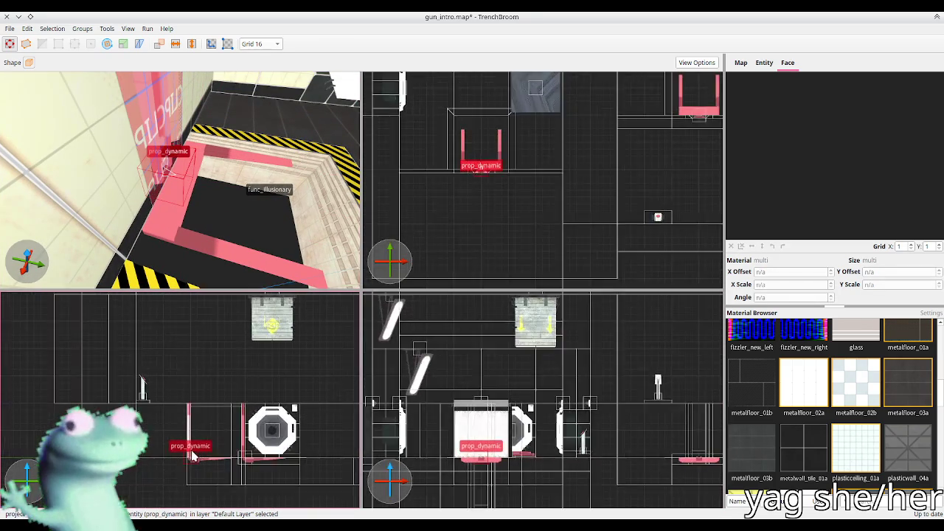
pyautogui.scroll(3, 192, 455)
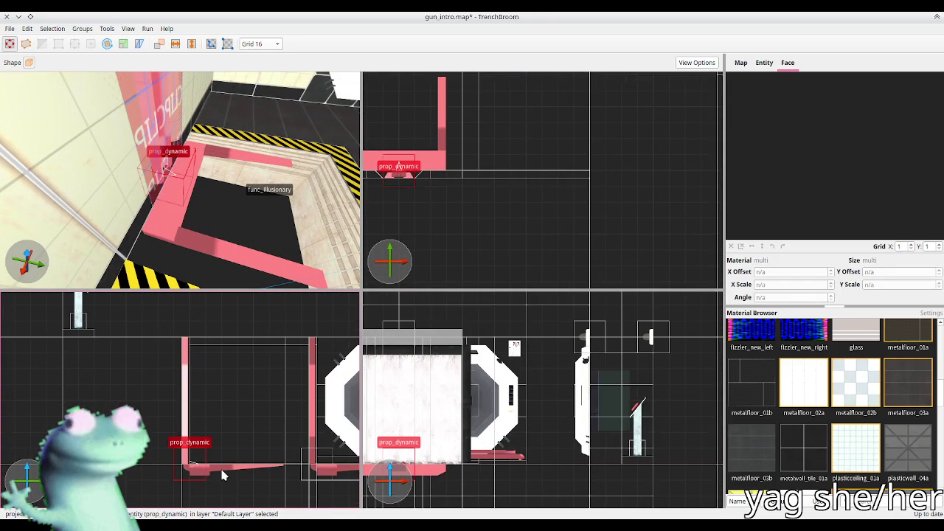
pyautogui.moveTo(200, 472); pyautogui.dragTo(190, 359)
pyautogui.press('Up')
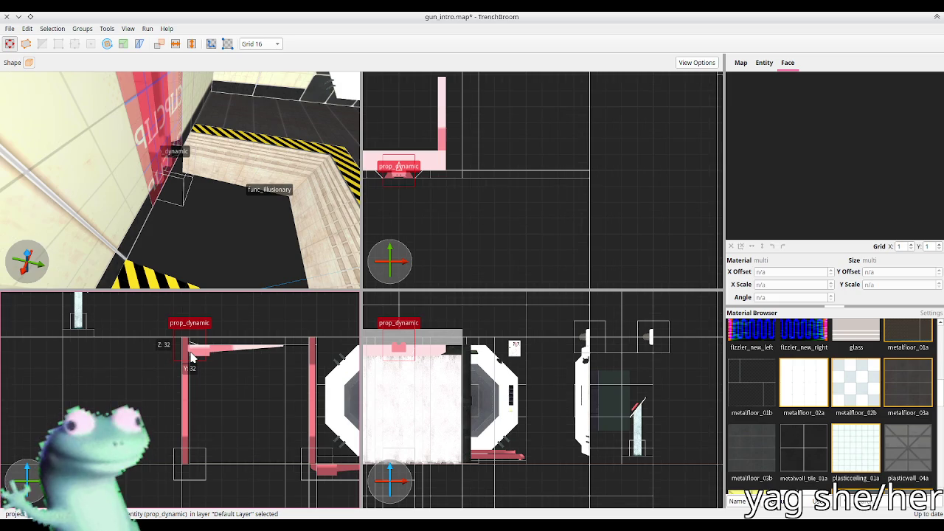
pyautogui.press('Escape')
pyautogui.moveTo(189, 200)
pyautogui.mouseDown()
pyautogui.moveTo(165, 187)
pyautogui.moveTo(161, 225)
pyautogui.moveTo(106, 231)
pyautogui.moveTo(228, 190)
pyautogui.moveTo(207, 204)
pyautogui.moveTo(174, 204)
pyautogui.mouseUp()
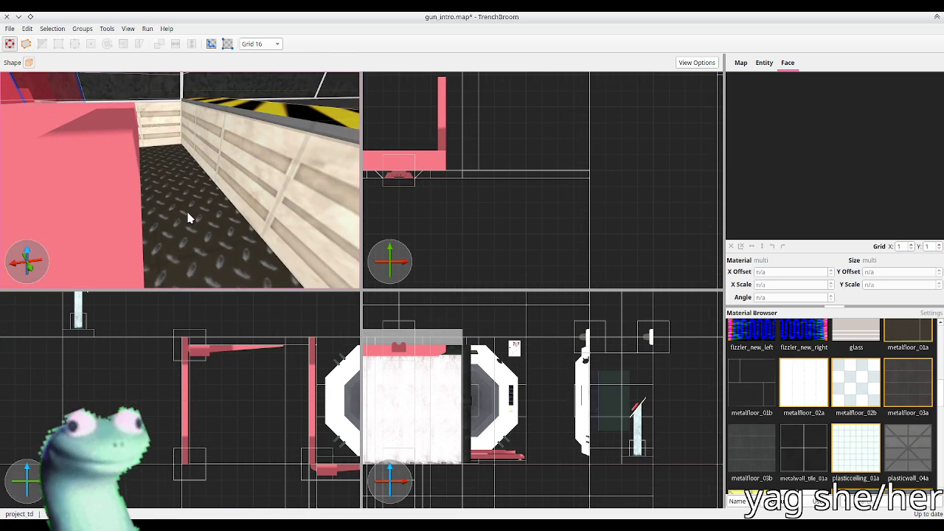
pyautogui.click(188, 218)
pyautogui.scroll(-5, 532, 166)
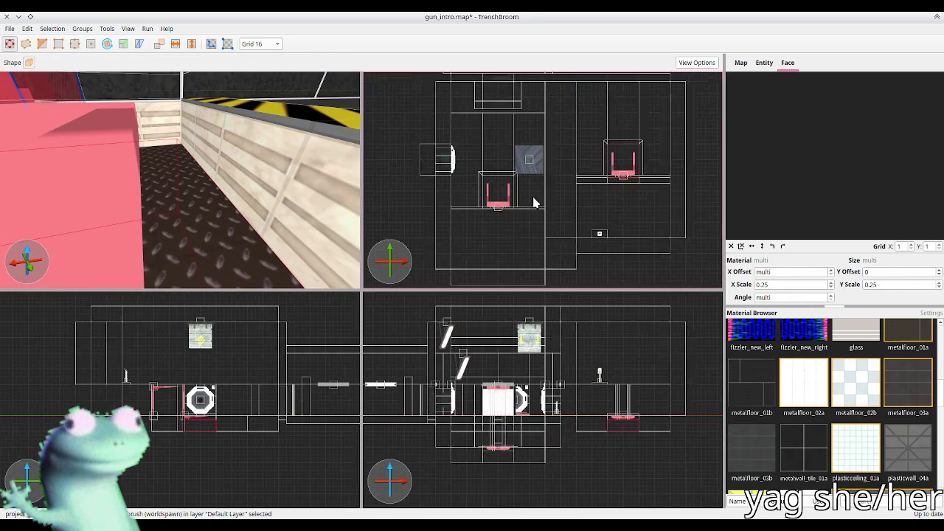
# Lengthen the thin pink brush beside the pit from 392 to 528 units along Y
pyautogui.click(496, 196)
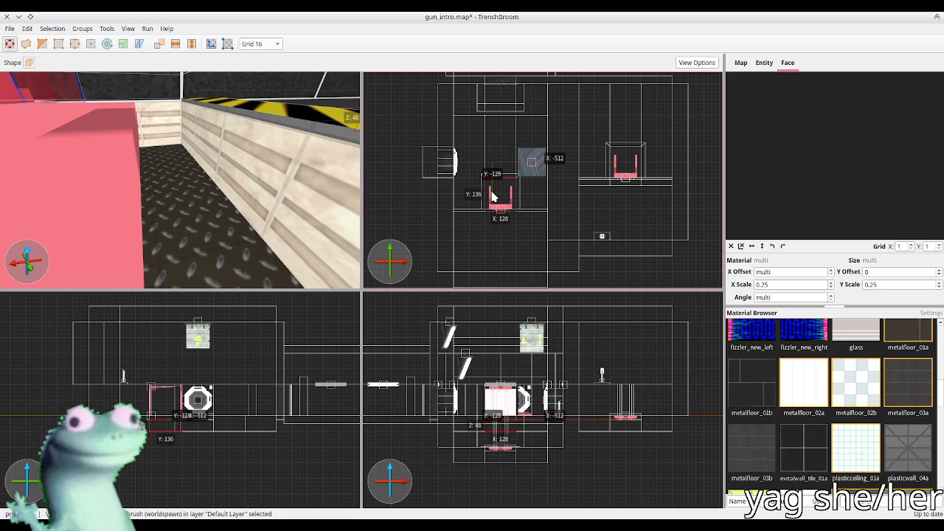
pyautogui.hotkey('ctrl', 'u')
pyautogui.press('s')
pyautogui.moveTo(207, 202)
pyautogui.mouseDown()
pyautogui.moveTo(140, 204)
pyautogui.moveTo(181, 100)
pyautogui.moveTo(184, 143)
pyautogui.moveTo(316, 254)
pyautogui.moveTo(270, 200)
pyautogui.moveTo(120, 209)
pyautogui.moveTo(123, 187)
pyautogui.mouseUp()
# Delete the thin brush between the two trigger volumes
pyautogui.moveTo(111, 142); pyautogui.dragTo(158, 162)
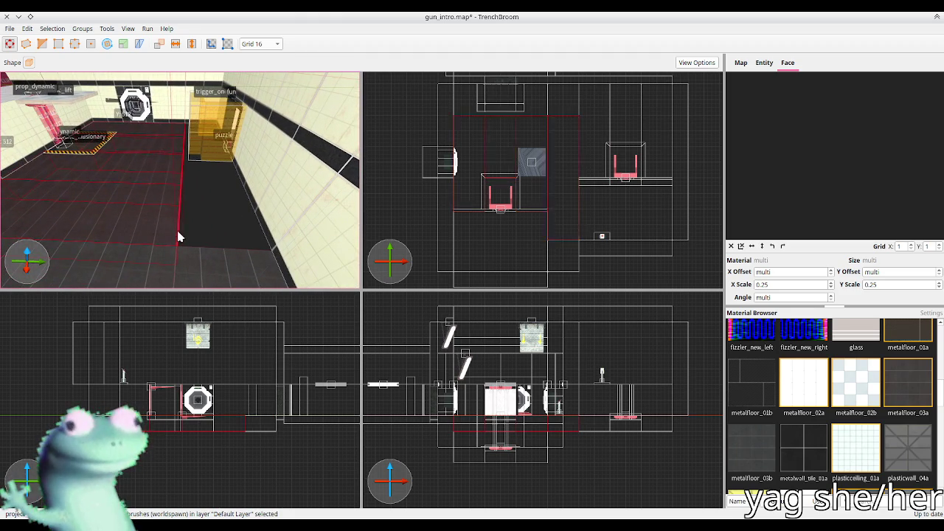
pyautogui.moveTo(248, 211); pyautogui.dragTo(349, 197)
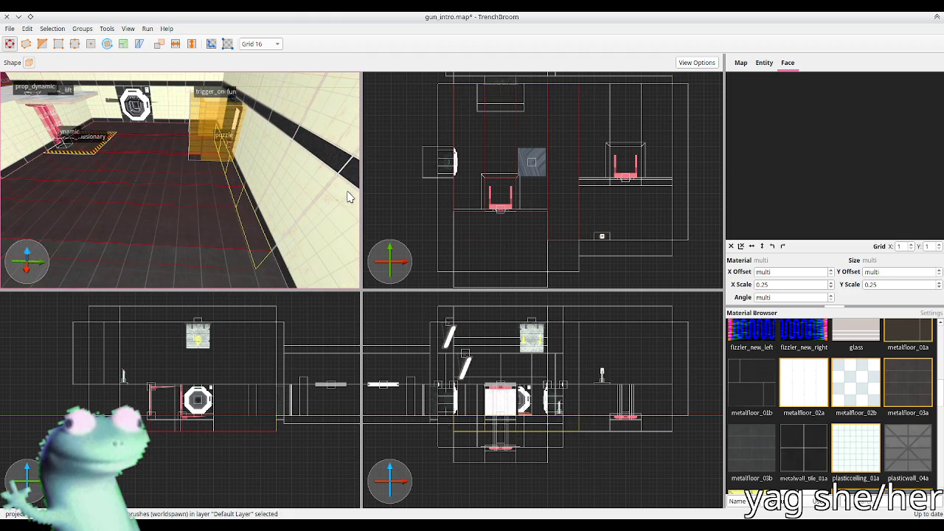
pyautogui.press('Escape')
pyautogui.press('Escape')
pyautogui.scroll(10, 210, 204)
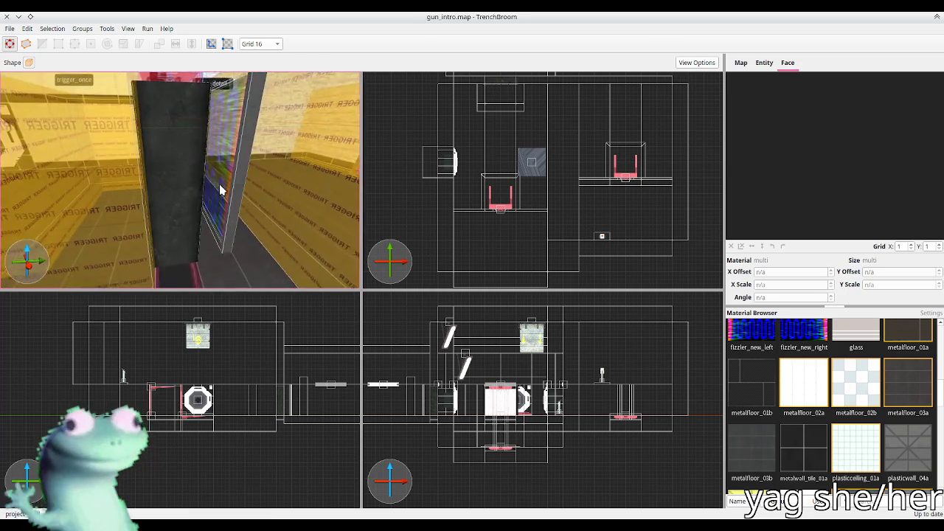
pyautogui.click(184, 237)
pyautogui.scroll(-10, 184, 237)
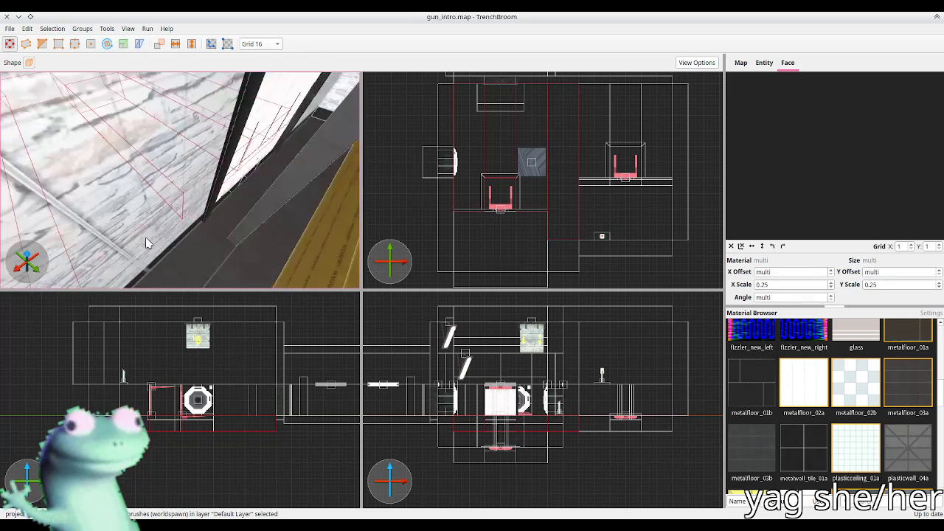
pyautogui.scroll(-5, 163, 234)
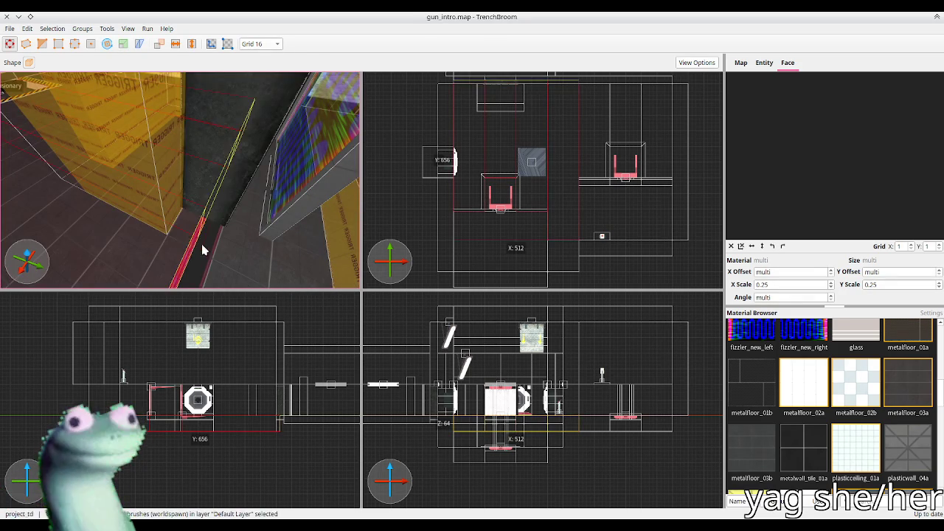
pyautogui.press('Delete')
# Check the floor face's metalfloor_03a material beside the lift and save the map
pyautogui.scroll(-10, 211, 254)
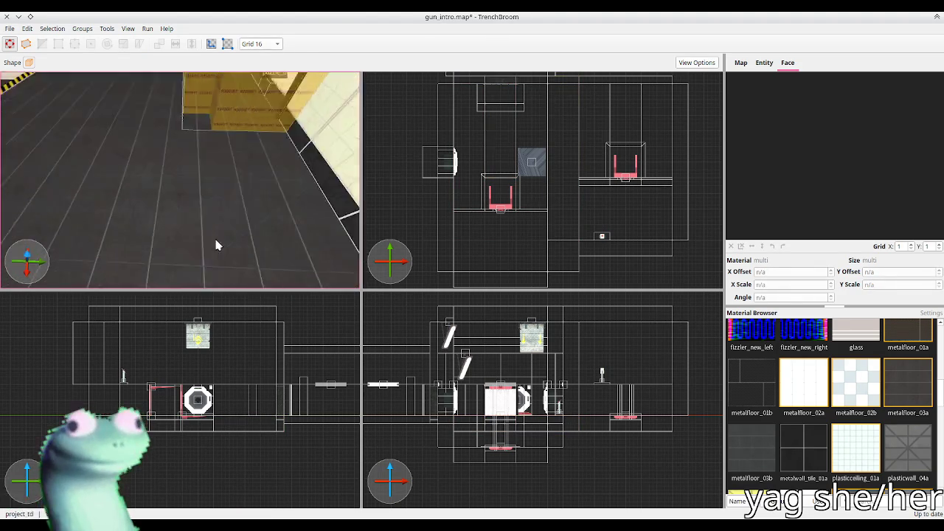
pyautogui.scroll(-3, 184, 228)
pyautogui.scroll(5, 181, 227)
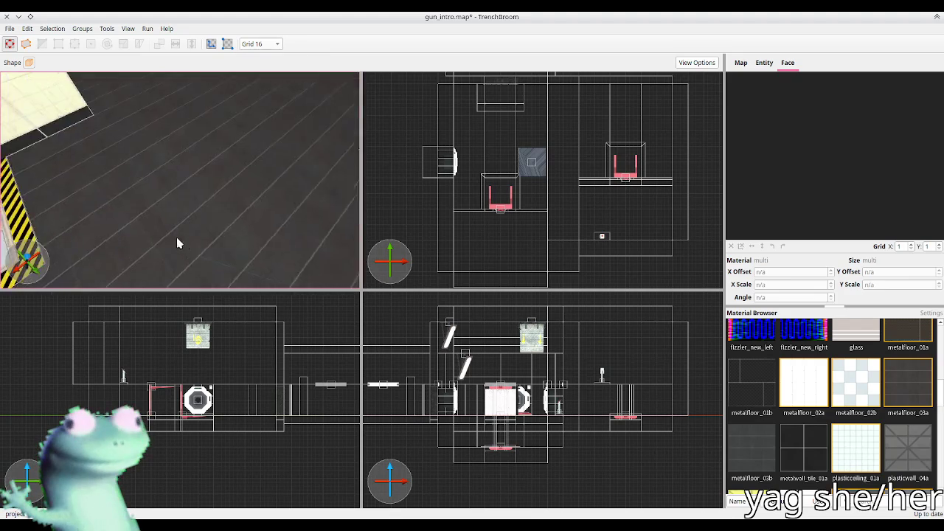
pyautogui.scroll(-4, 178, 227)
pyautogui.click(179, 228)
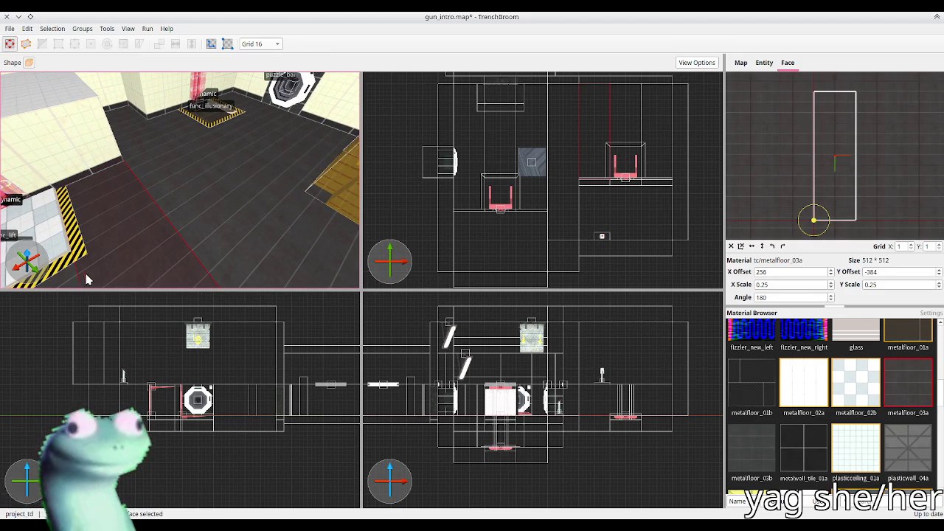
pyautogui.moveTo(81, 284); pyautogui.dragTo(155, 240)
pyautogui.moveTo(124, 200)
pyautogui.mouseDown()
pyautogui.moveTo(99, 194)
pyautogui.moveTo(134, 163)
pyautogui.mouseUp()
pyautogui.press('Escape')
pyautogui.hotkey('ctrl', 's')
# Inspect a wall face's material near the clip wall, then view the lift area again
pyautogui.moveTo(127, 228)
pyautogui.mouseDown()
pyautogui.moveTo(164, 189)
pyautogui.moveTo(208, 177)
pyautogui.moveTo(214, 162)
pyautogui.moveTo(210, 172)
pyautogui.moveTo(302, 219)
pyautogui.moveTo(317, 197)
pyautogui.mouseUp()
pyautogui.click(138, 180)
pyautogui.press('Escape')
pyautogui.moveTo(219, 203)
pyautogui.mouseDown()
pyautogui.moveTo(177, 221)
pyautogui.moveTo(159, 214)
pyautogui.mouseUp()
# Rename the func_lift's targetname to rm4_lift2
pyautogui.click(156, 214)
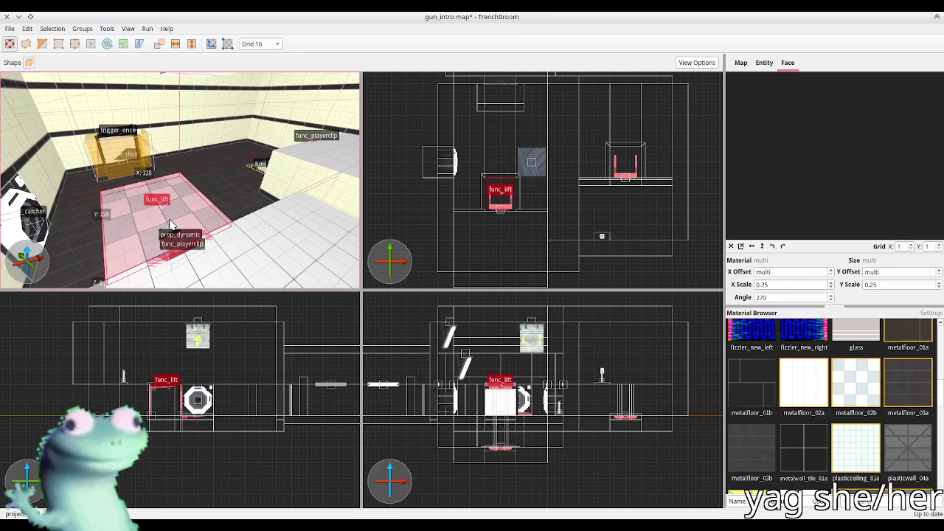
pyautogui.click(764, 63)
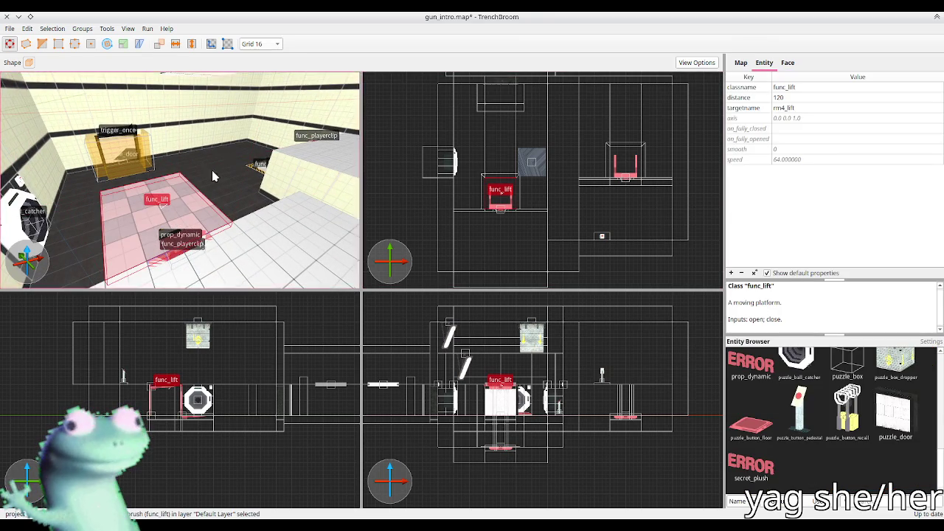
pyautogui.moveTo(213, 169); pyautogui.dragTo(81, 164)
pyautogui.scroll(-5, 81, 164)
pyautogui.doubleClick(804, 111)
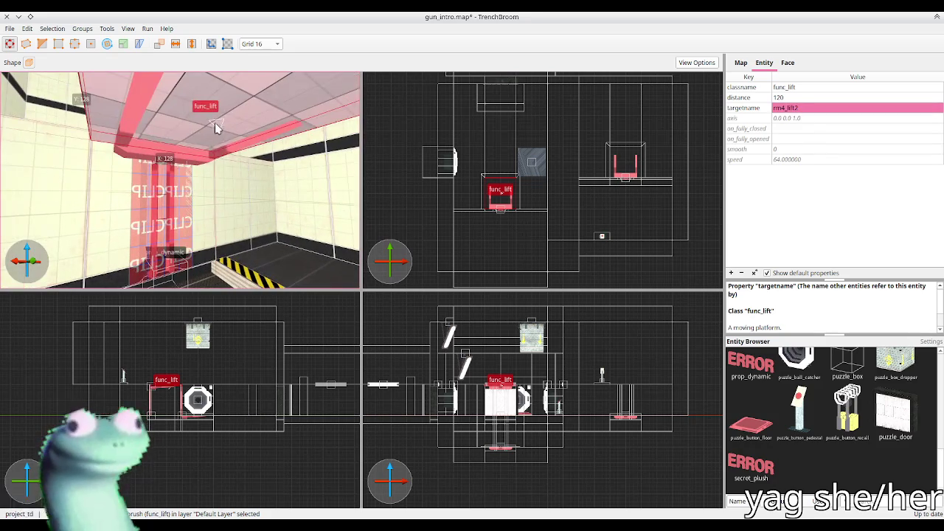
# Set the attached prop_dynamic's parentname to rm4_lift2
pyautogui.click(163, 157)
pyautogui.doubleClick(812, 130)
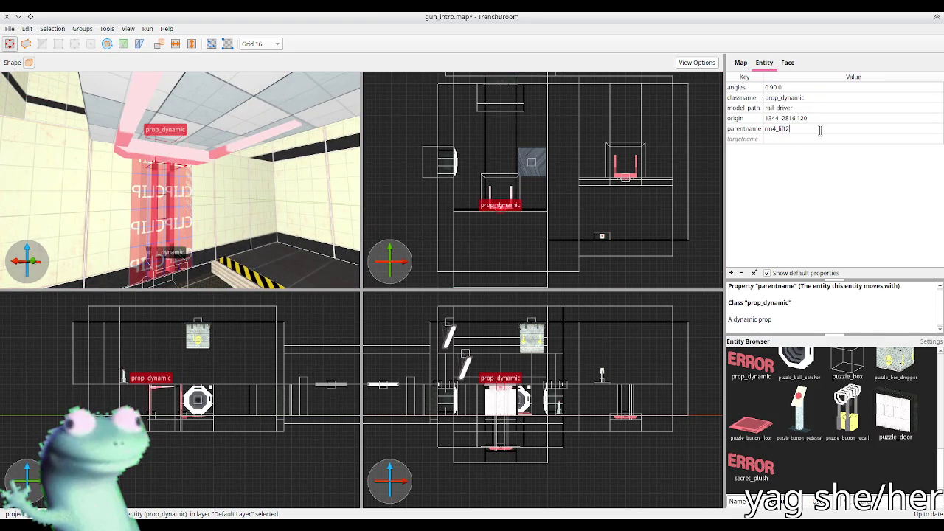
pyautogui.press('Return')
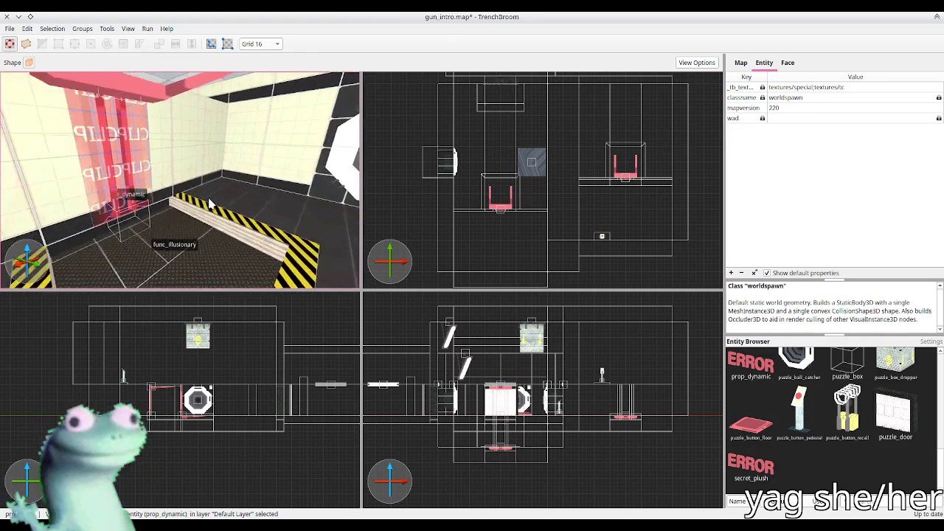
# Set the func_lift's movement axis to 0.0 0.0 -1.0 and save
pyautogui.click(205, 178)
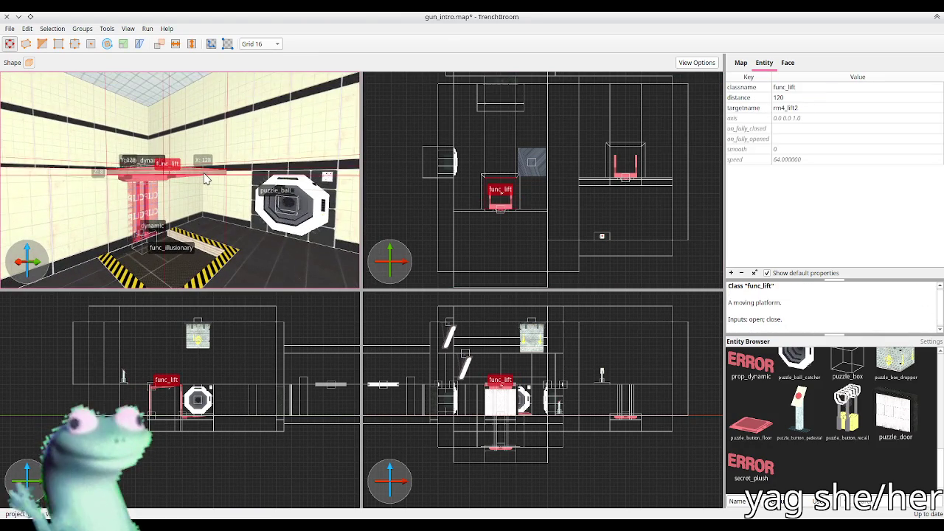
pyautogui.doubleClick(801, 118)
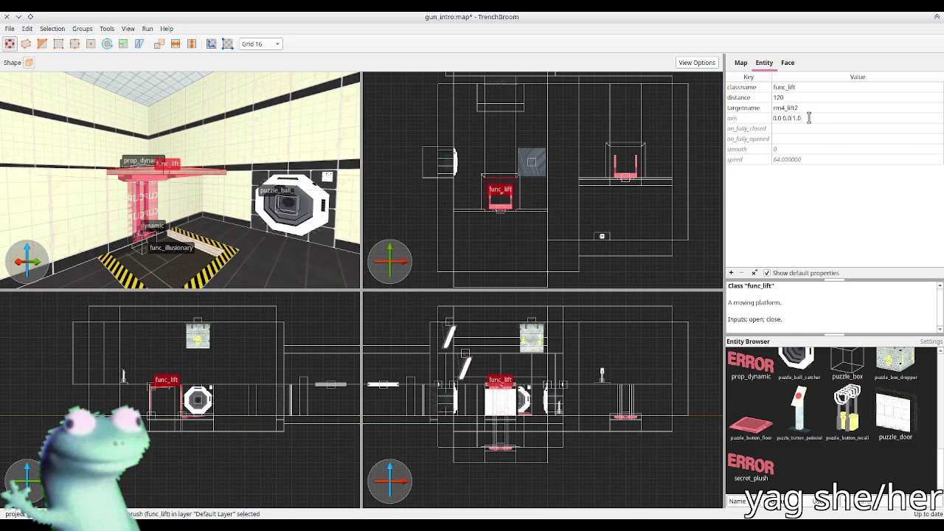
pyautogui.write('-')
pyautogui.press('Return')
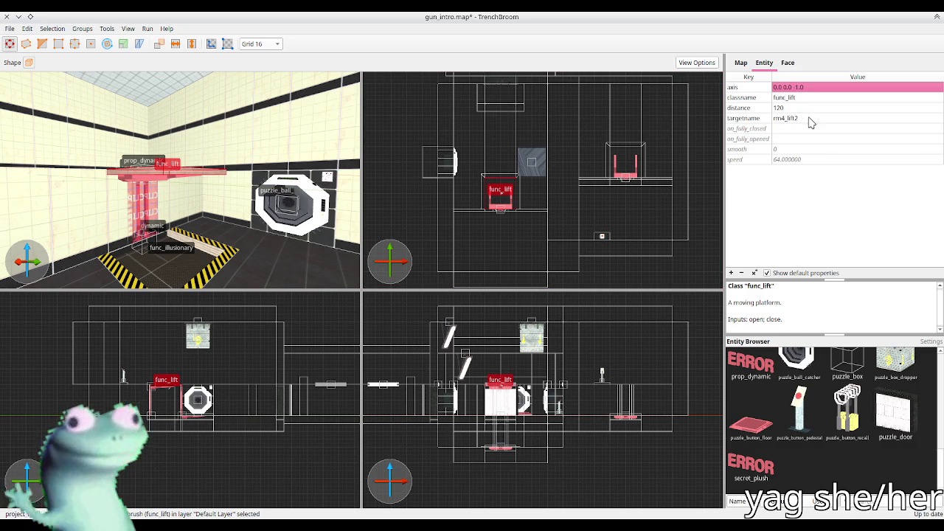
pyautogui.press('d')
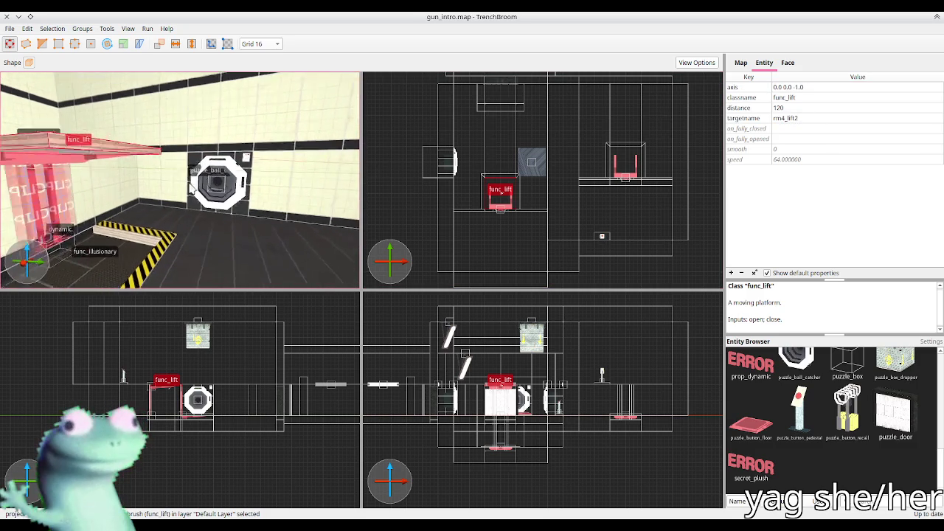
pyautogui.scroll(2, 858, 401)
pyautogui.scroll(5, 858, 402)
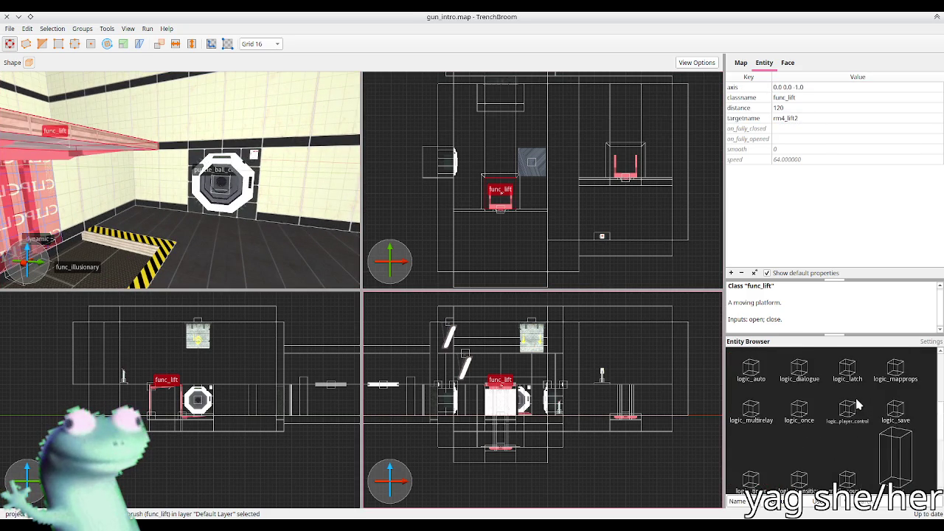
# Place a logic_multirelay near the ball catcher and name it rm4_lifts
pyautogui.moveTo(751, 469)
pyautogui.mouseDown()
pyautogui.moveTo(354, 192)
pyautogui.moveTo(198, 227)
pyautogui.mouseUp()
pyautogui.click(790, 150)
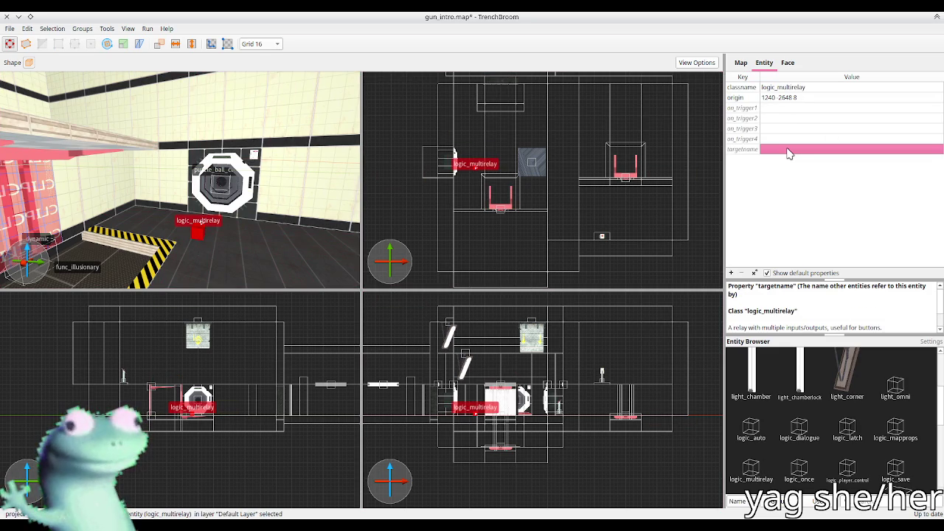
pyautogui.write('rm4_lifts')
pyautogui.press('Return')
pyautogui.click(779, 120)
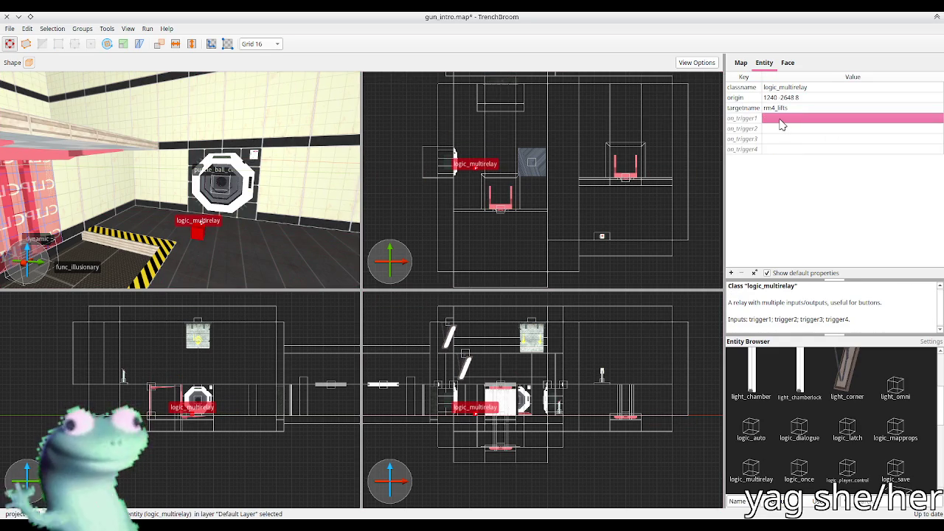
# Point the ball catcher's on_catch at rm4_lifts trigger1 and on_recall at rm4_lifts,trigger2
pyautogui.click(201, 190)
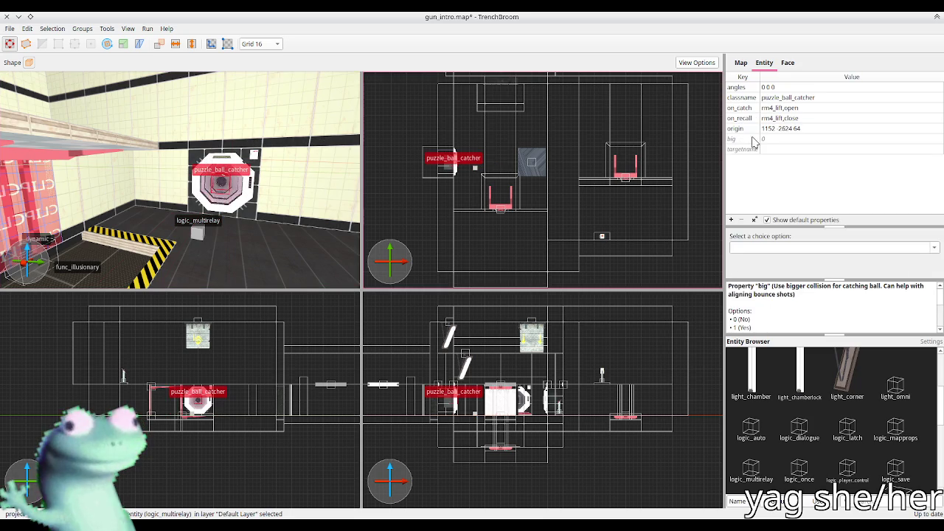
pyautogui.doubleClick(779, 108)
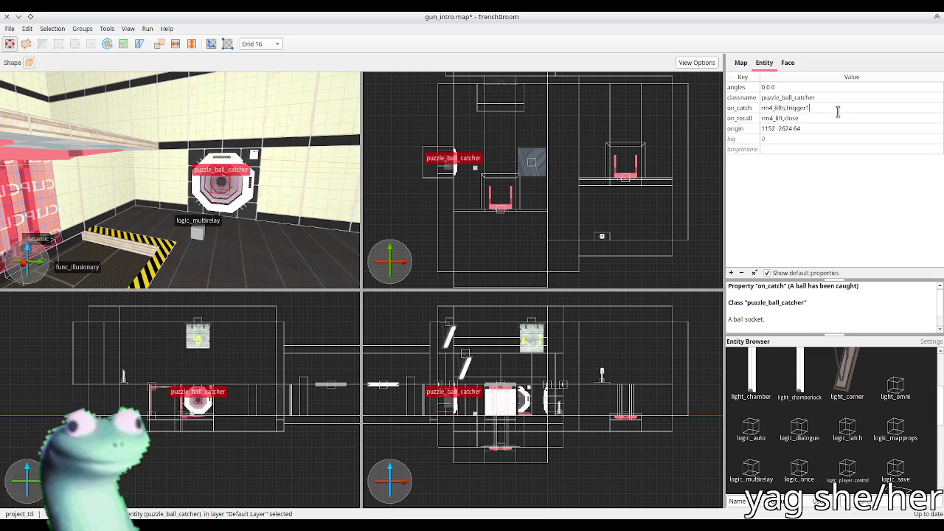
pyautogui.doubleClick(815, 118)
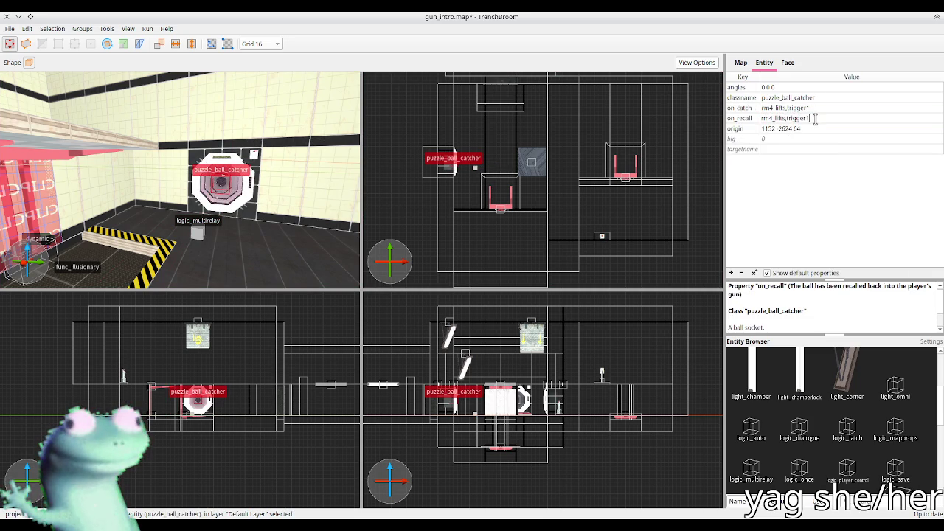
pyautogui.press('BackSpace')
pyautogui.write('2')
pyautogui.press('Return')
# Make the relay's on_trigger1 open and on_trigger2 close both lifts, then save
pyautogui.click(201, 233)
pyautogui.write('rm4_lift,open,rm4_lift2,open')
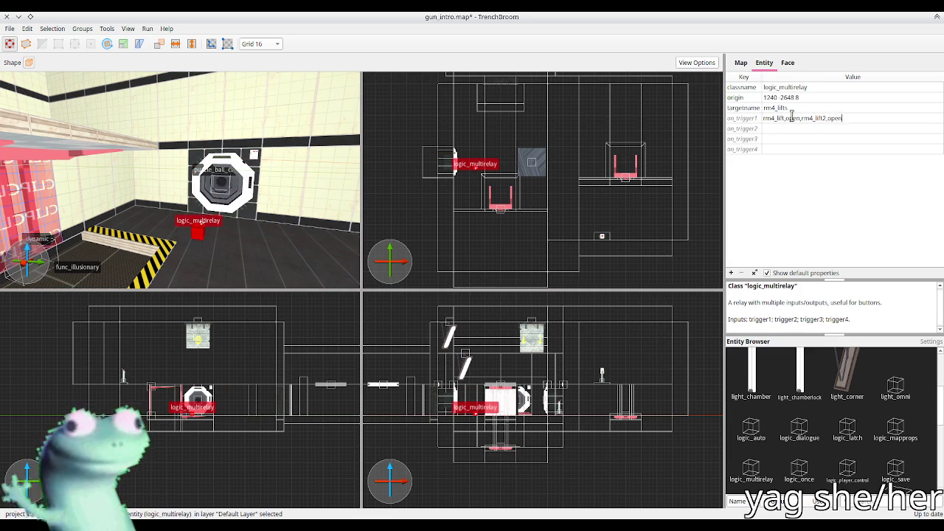
pyautogui.press('Return')
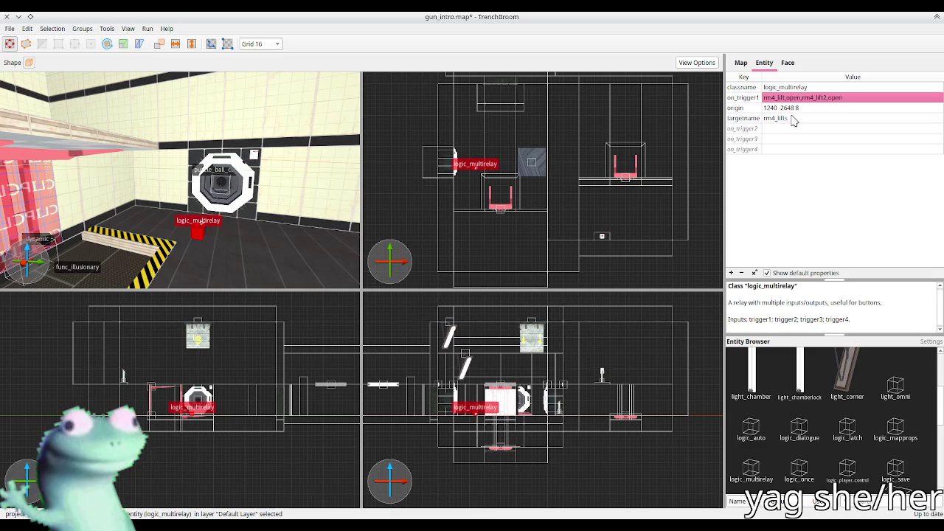
pyautogui.doubleClick(805, 129)
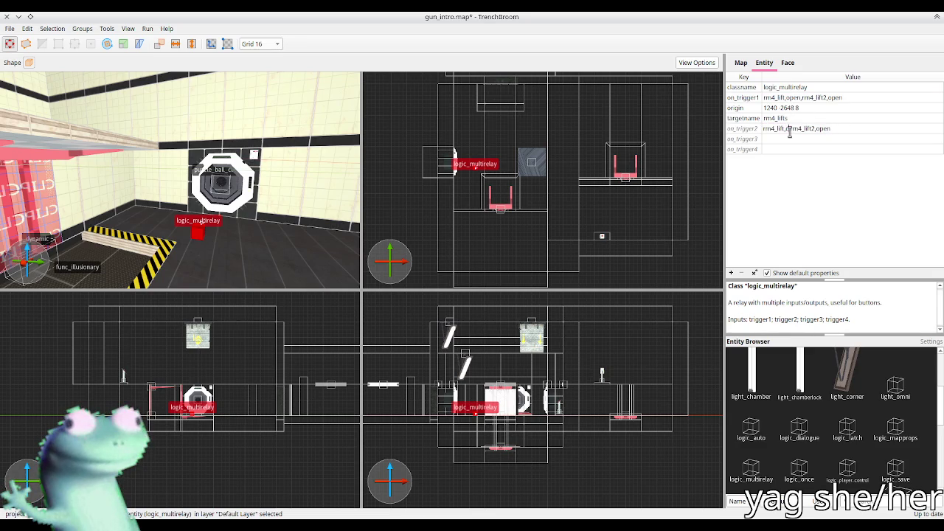
pyautogui.write('ose')
pyautogui.press('Return')
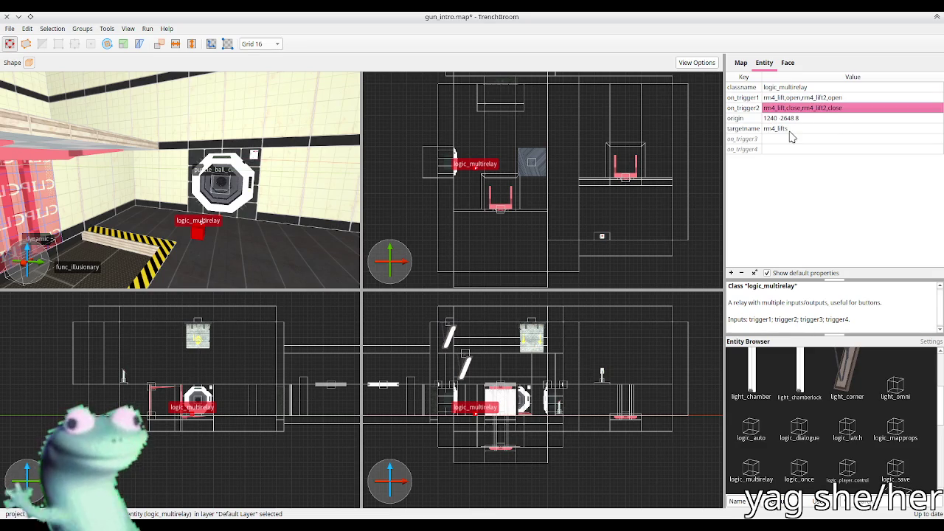
pyautogui.click(447, 159)
pyautogui.press('Escape')
pyautogui.hotkey('ctrl', 's')
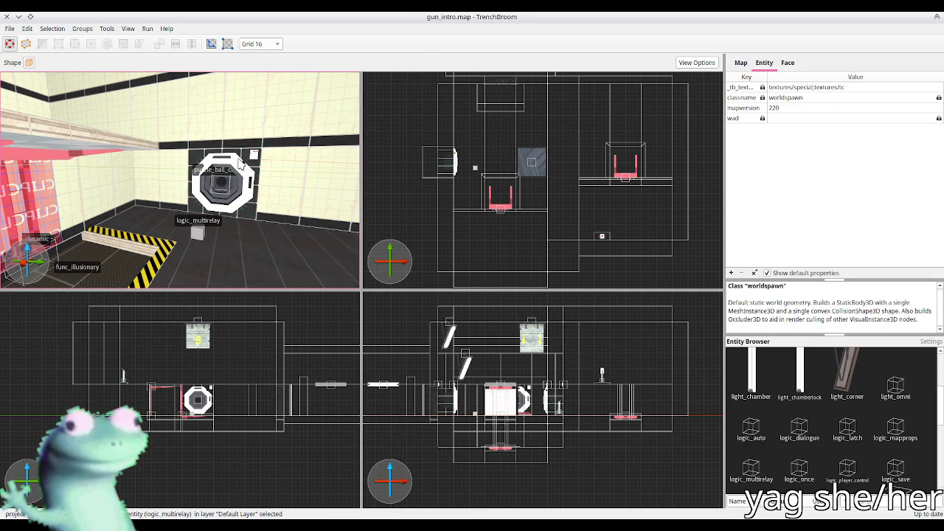
# Fly to the checkered floor in prefabs.map and select the puzzle_button_floor prefab
pyautogui.press('w')
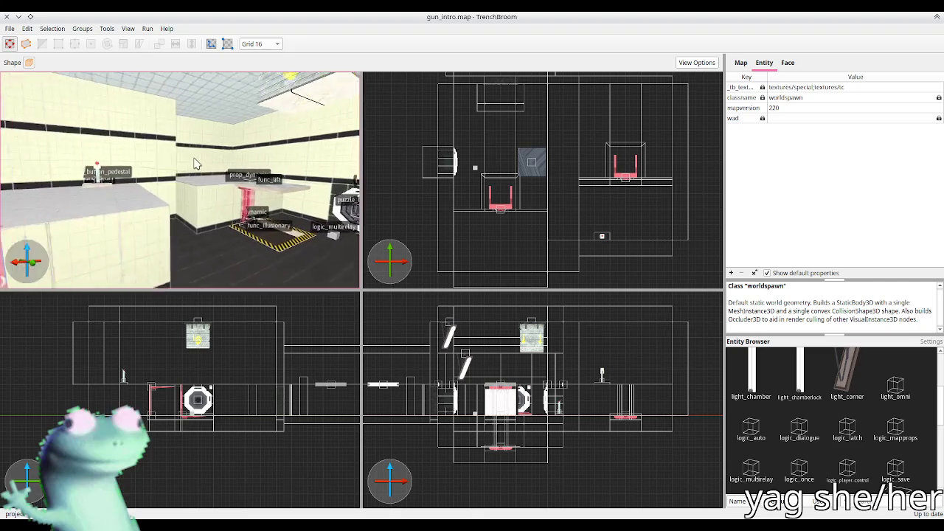
pyautogui.press('w')
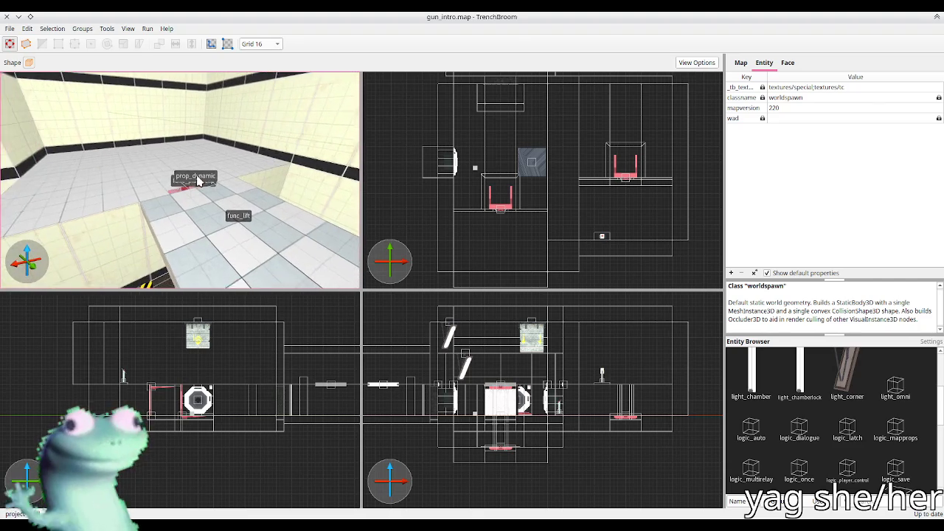
pyautogui.click(788, 64)
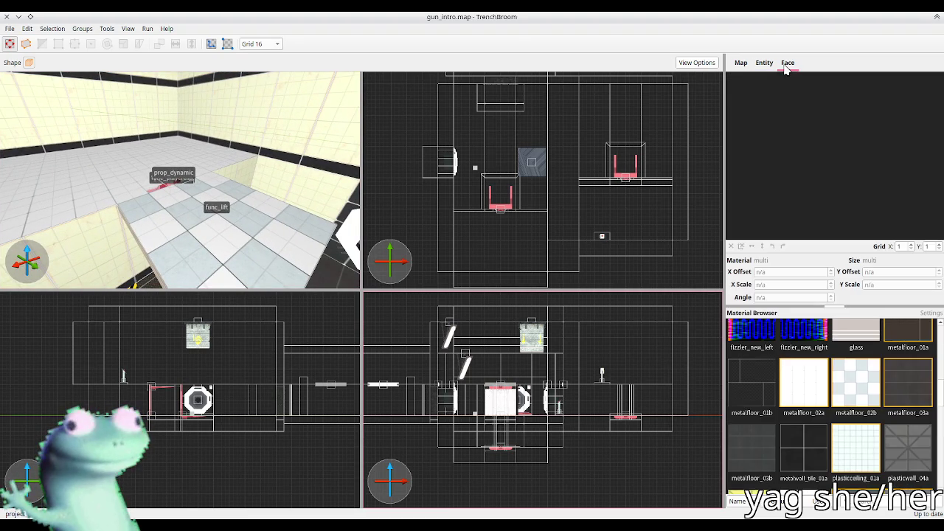
pyautogui.click(764, 63)
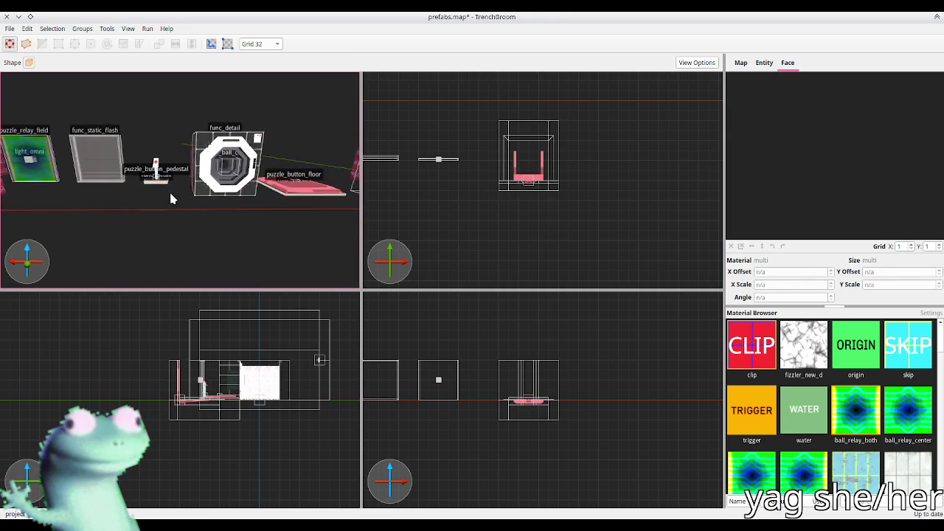
pyautogui.click(214, 183)
# Copy puzzle_button_floor from prefabs.map and paste it into gun_intro.map
pyautogui.hotkey('ctrl', 'c')
pyautogui.hotkey('alt', 'Tab')
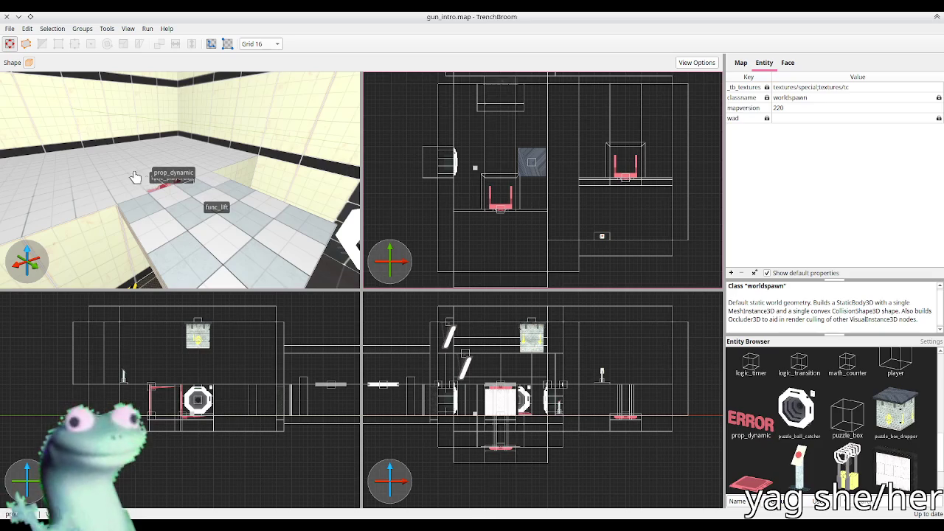
pyautogui.hotkey('ctrl', 'v')
pyautogui.scroll(-10, 117, 161)
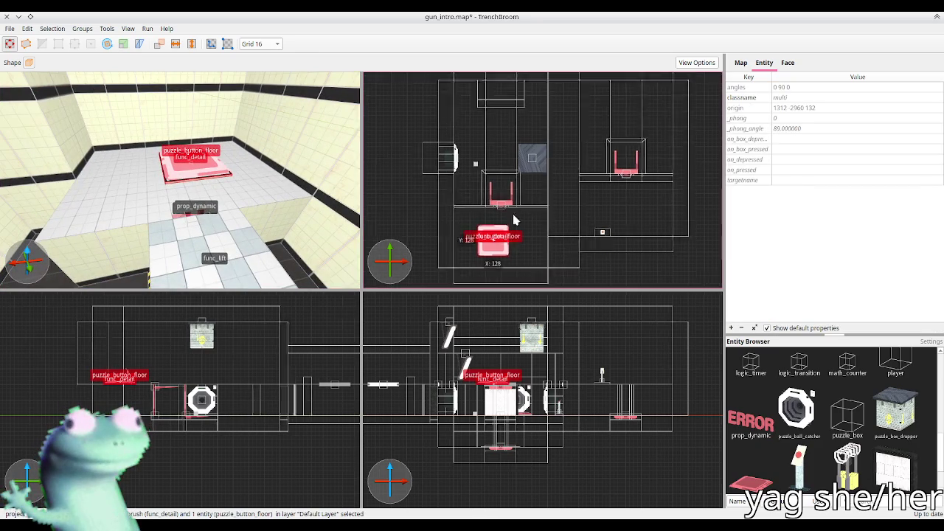
pyautogui.moveTo(508, 204); pyautogui.dragTo(517, 210)
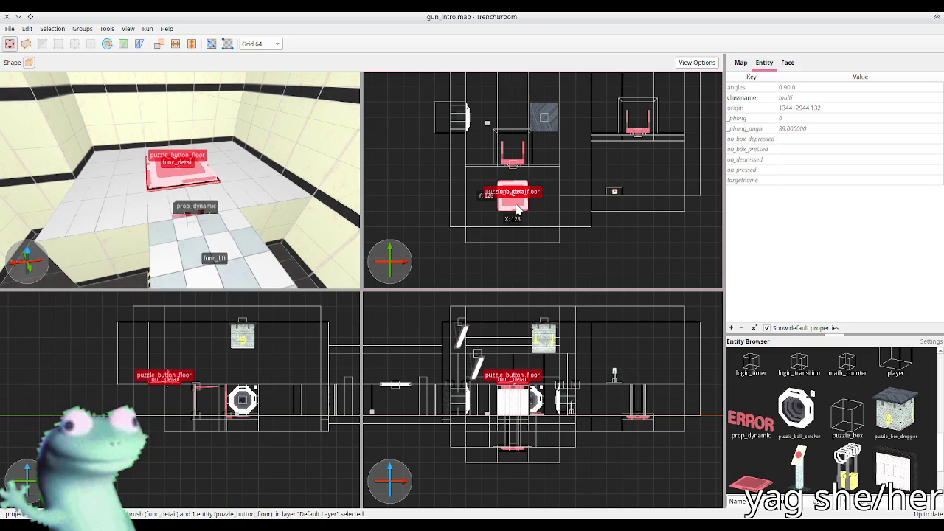
pyautogui.press('Escape')
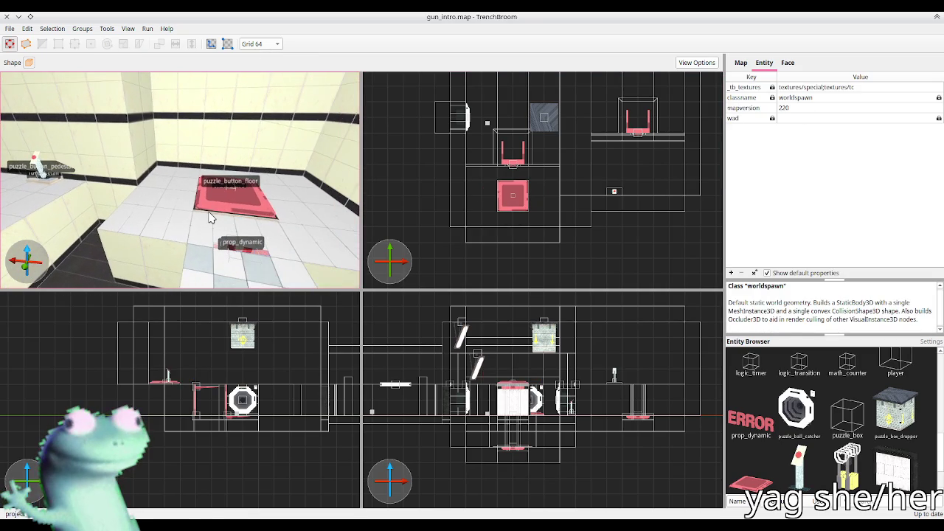
# Slide the floor button back and to the right onto the raised ledge
pyautogui.click(210, 218)
pyautogui.moveTo(209, 218); pyautogui.dragTo(155, 185)
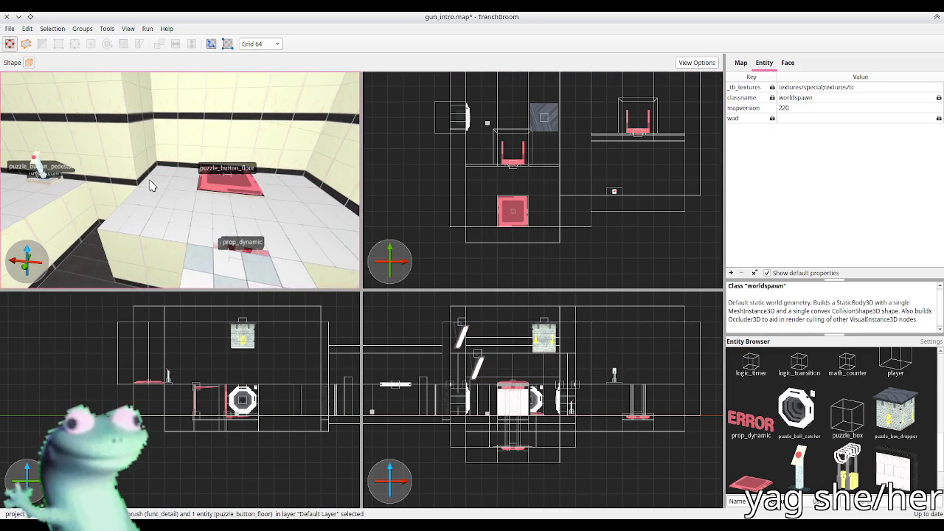
pyautogui.scroll(-10, 159, 183)
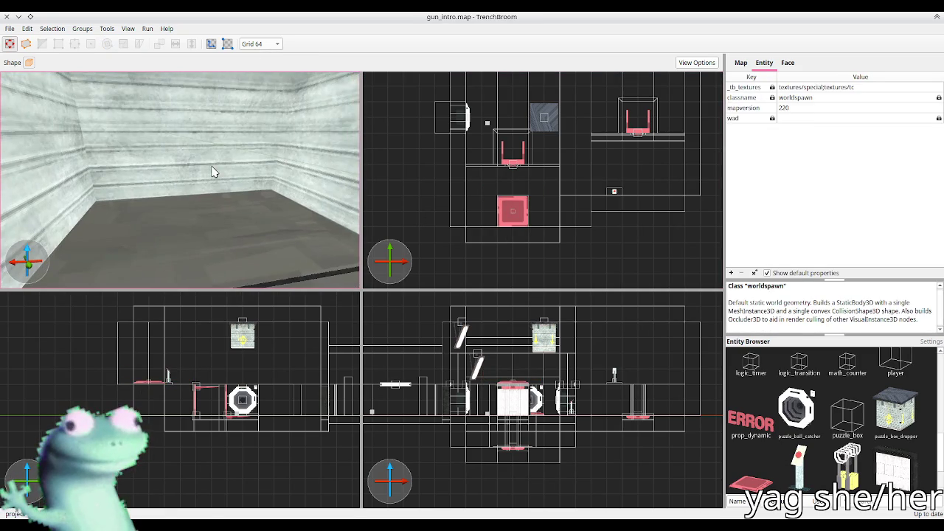
pyautogui.scroll(10, 211, 172)
pyautogui.scroll(10, 242, 173)
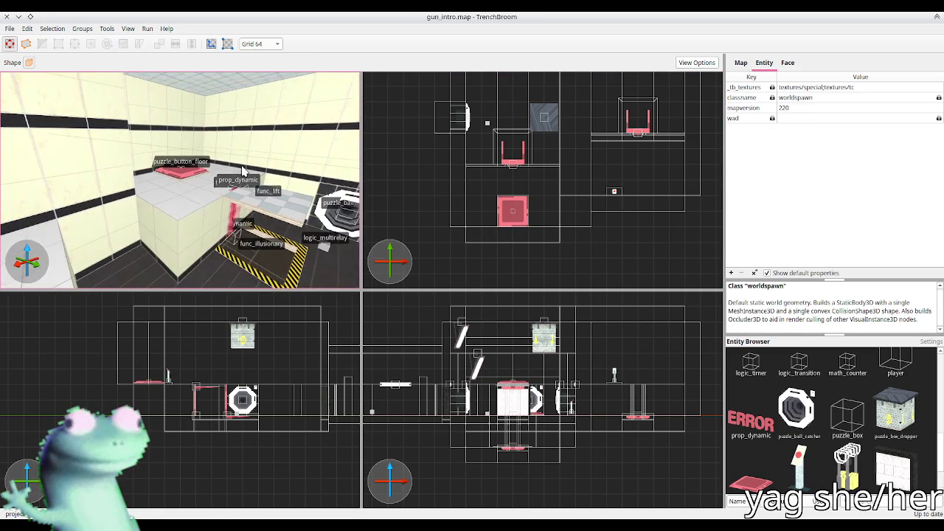
pyautogui.scroll(-10, 157, 170)
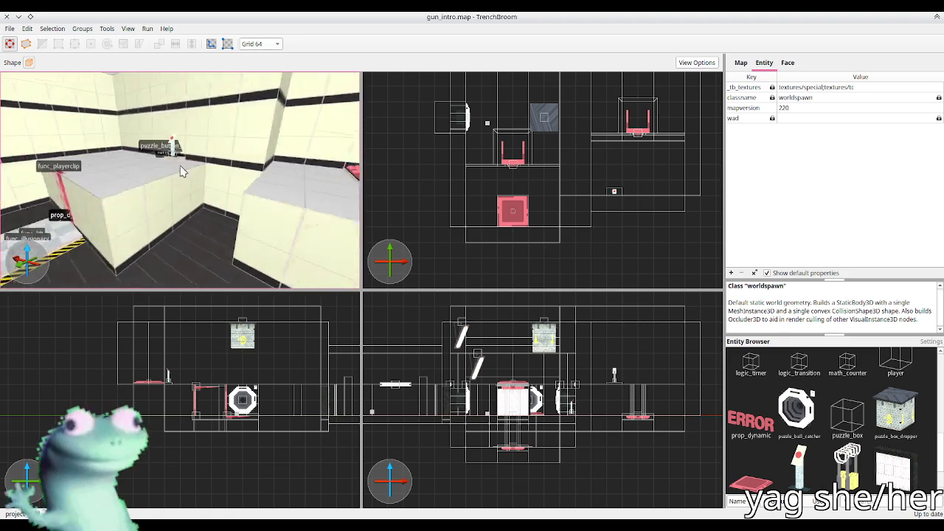
pyautogui.scroll(-5, 203, 171)
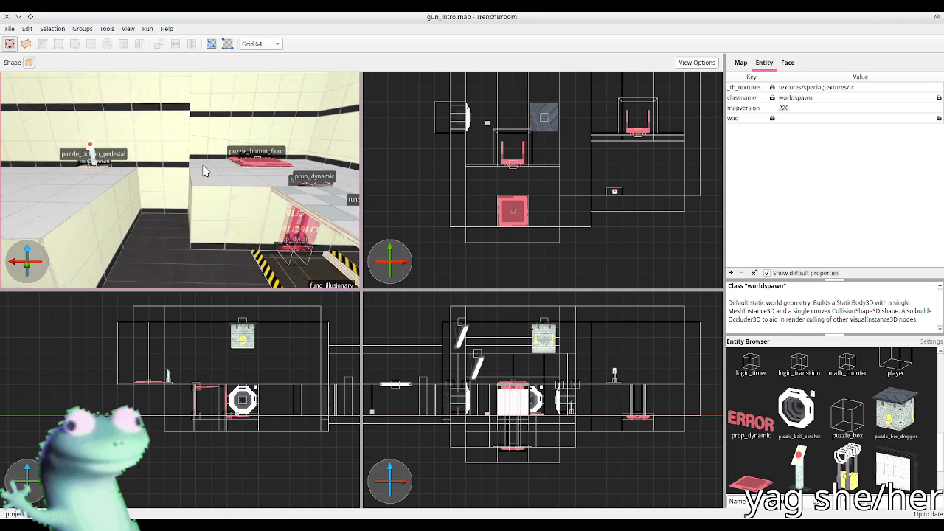
pyautogui.click(214, 171)
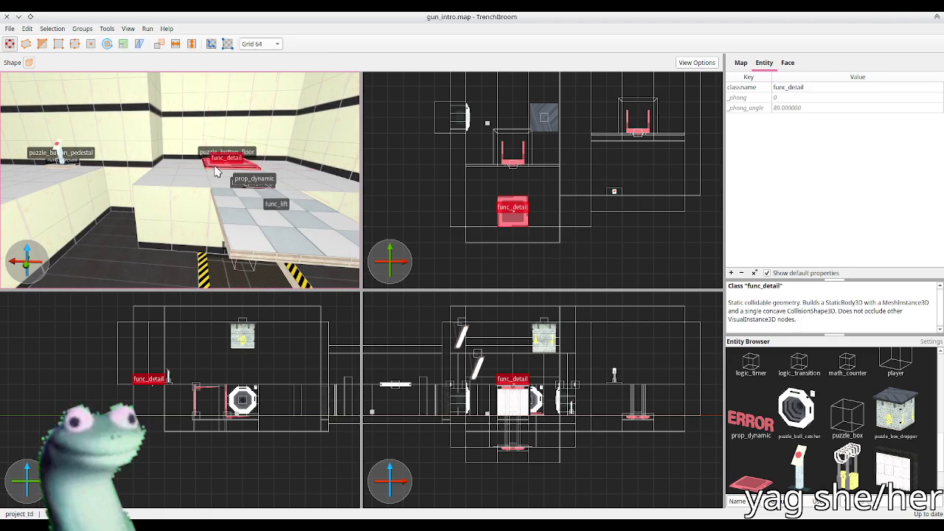
pyautogui.moveTo(526, 230); pyautogui.dragTo(557, 230)
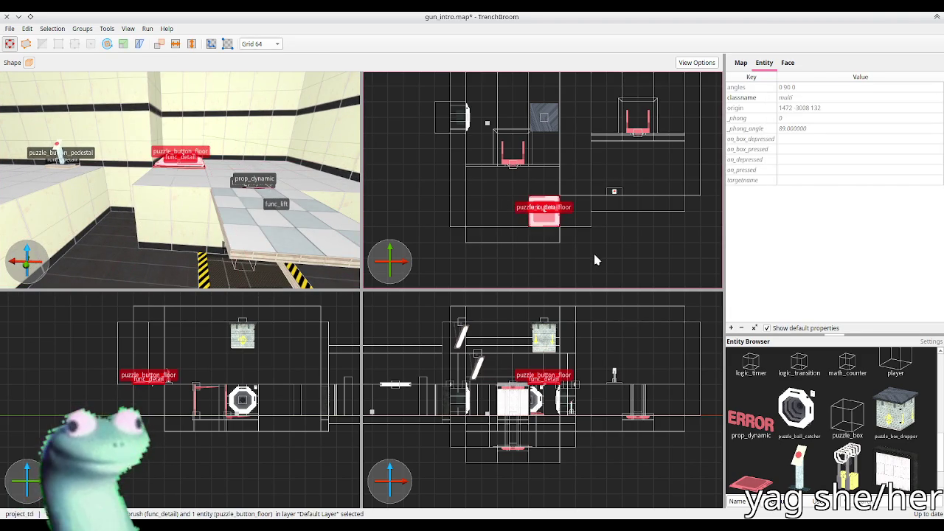
# Move the room's wall brush south and stretch it to extend the room
pyautogui.click(595, 259)
pyautogui.click(165, 146)
pyautogui.moveTo(533, 240); pyautogui.dragTo(533, 272)
pyautogui.click(573, 244)
pyautogui.moveTo(573, 243); pyautogui.dragTo(569, 265)
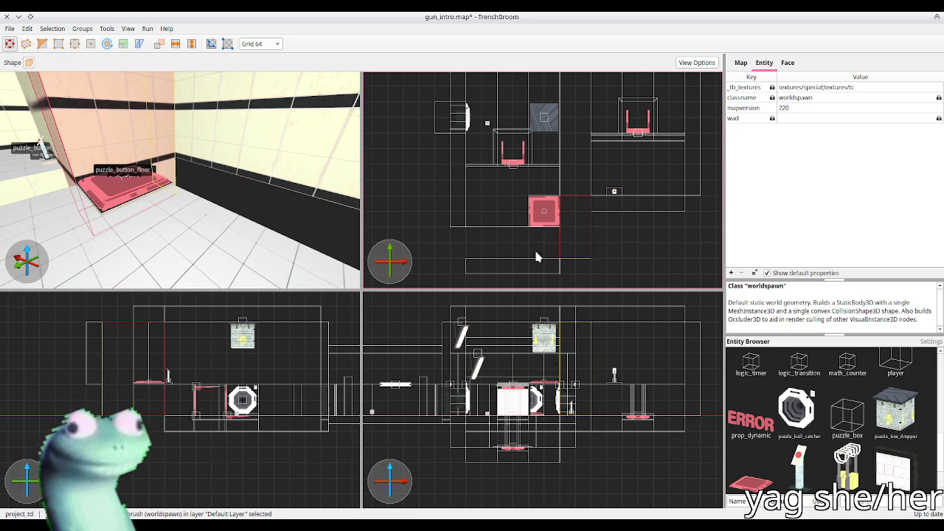
# Extend the wall to 448 units and pick out the room's floor and ceiling brushes
pyautogui.moveTo(453, 214); pyautogui.dragTo(459, 262)
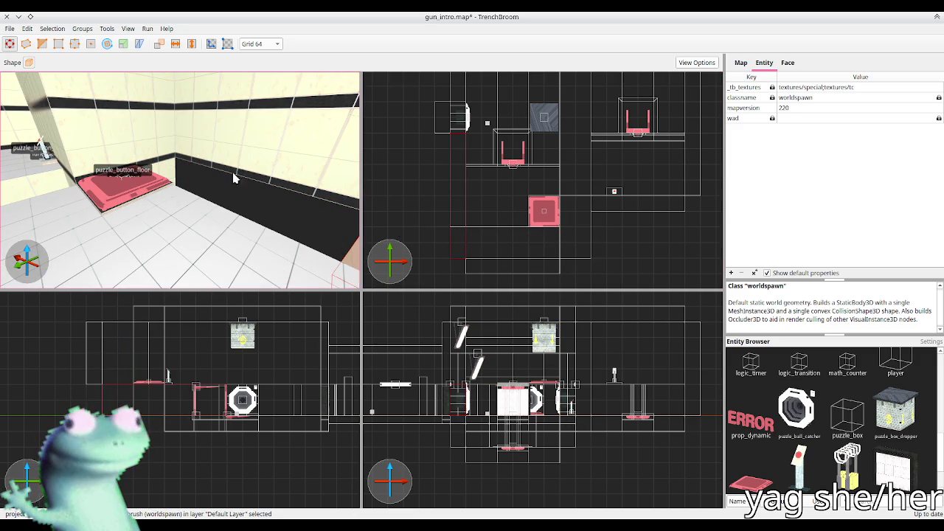
pyautogui.click(488, 250)
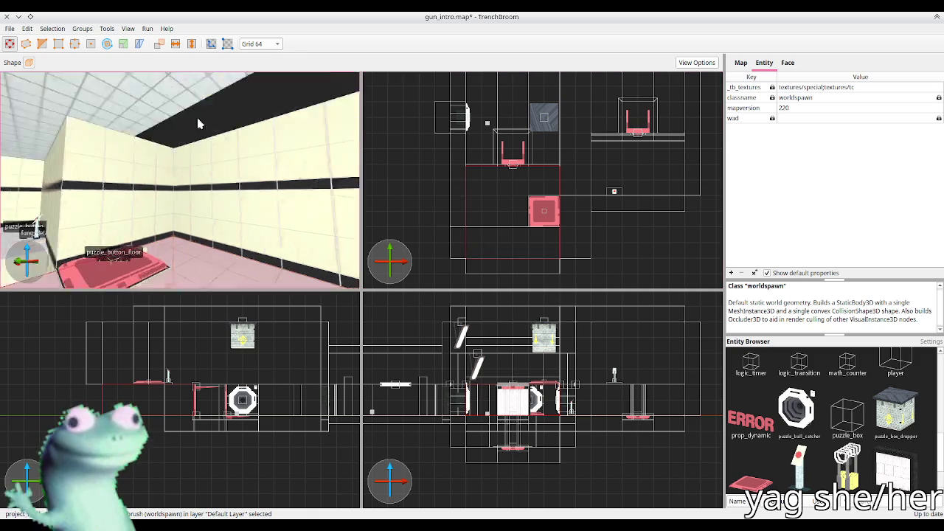
pyautogui.click(293, 160)
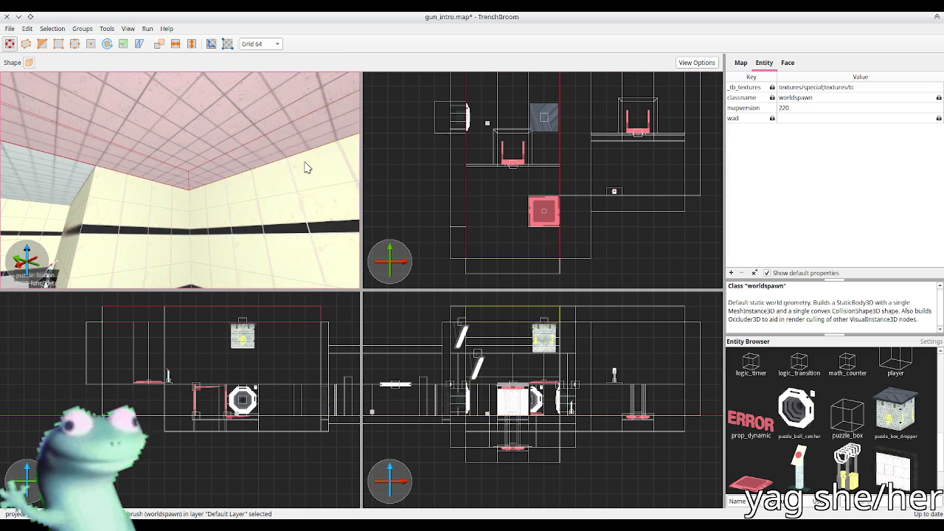
# Move puzzle_button_floor south into the extension and save gun_intro.map
pyautogui.click(174, 248)
pyautogui.moveTo(171, 246); pyautogui.dragTo(195, 220)
pyautogui.press('Escape')
pyautogui.hotkey('ctrl', 's')
pyautogui.scroll(-5, 185, 193)
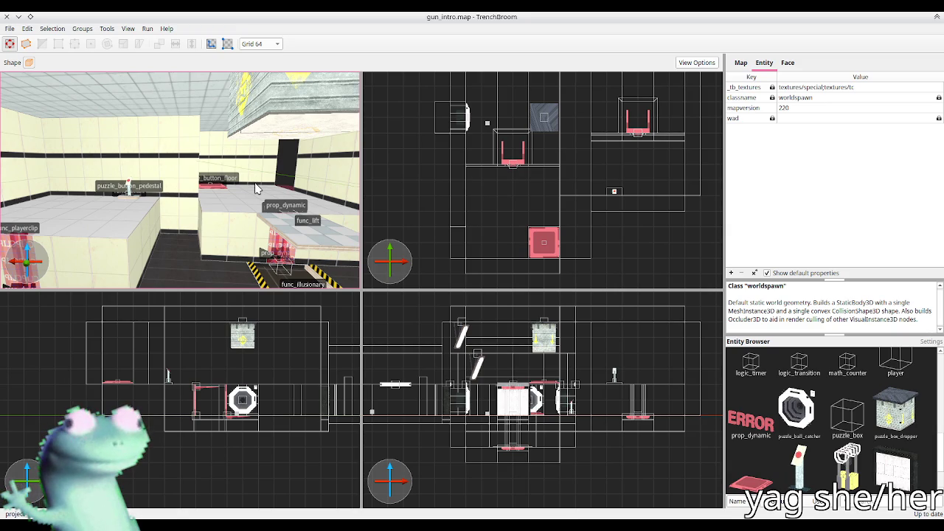
# Nudge the corridor's right wall brush left to close the dark gap
pyautogui.scroll(-5, 255, 188)
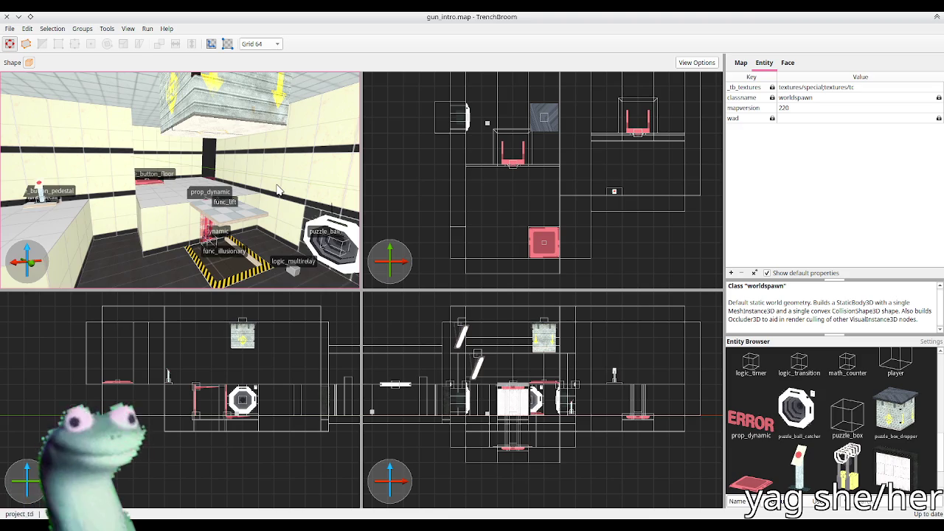
pyautogui.scroll(10, 279, 191)
pyautogui.click(268, 179)
pyautogui.press('Left')
pyautogui.press('Left')
pyautogui.press('Left')
pyautogui.press('Left')
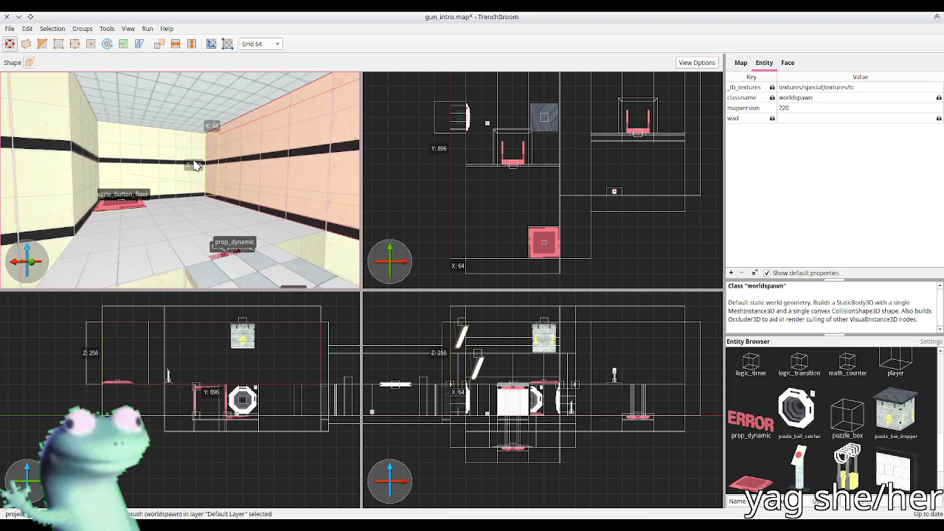
pyautogui.press('Escape')
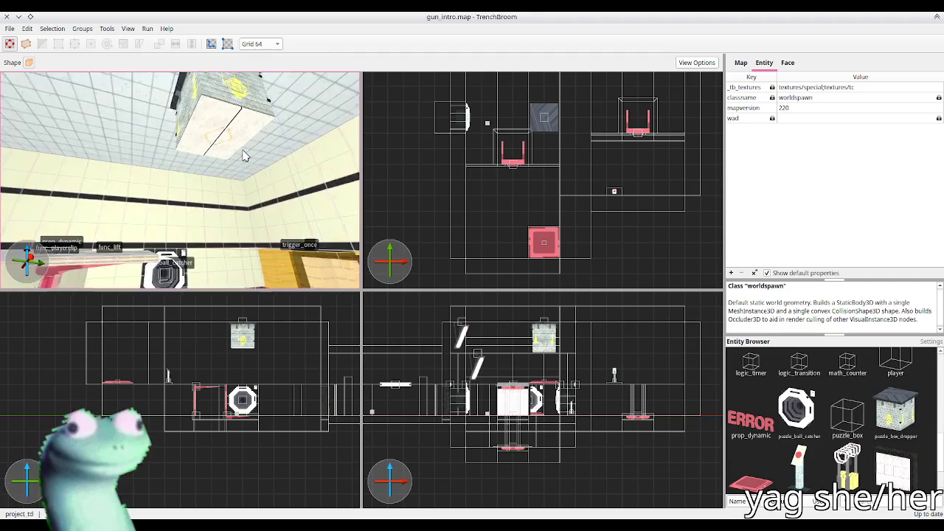
# Orbit around the room, floor triggers and tiled wall to inspect the result
pyautogui.scroll(-5, 200, 186)
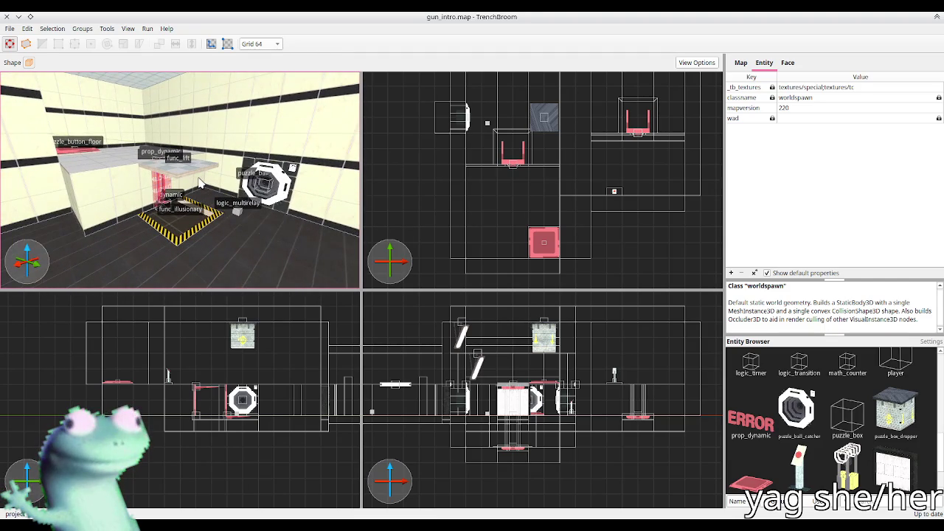
pyautogui.scroll(5, 200, 185)
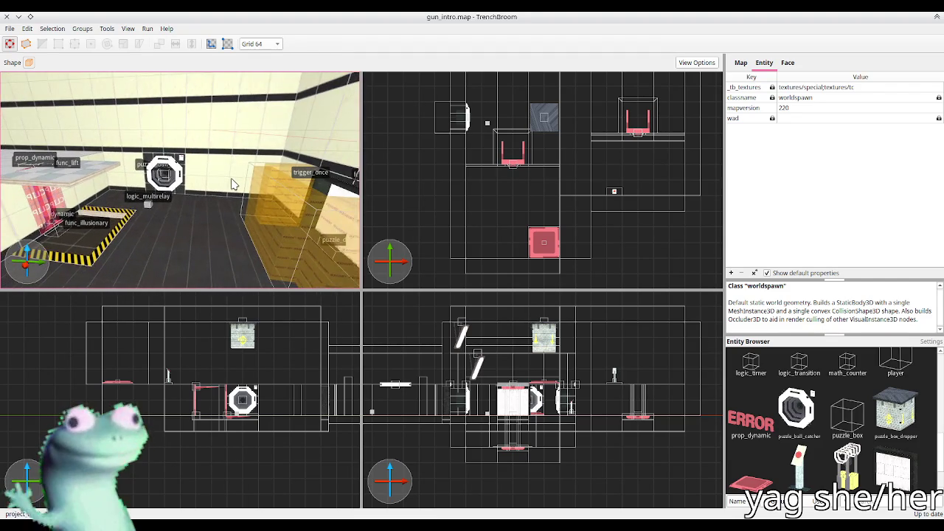
pyautogui.moveTo(194, 169); pyautogui.dragTo(123, 168)
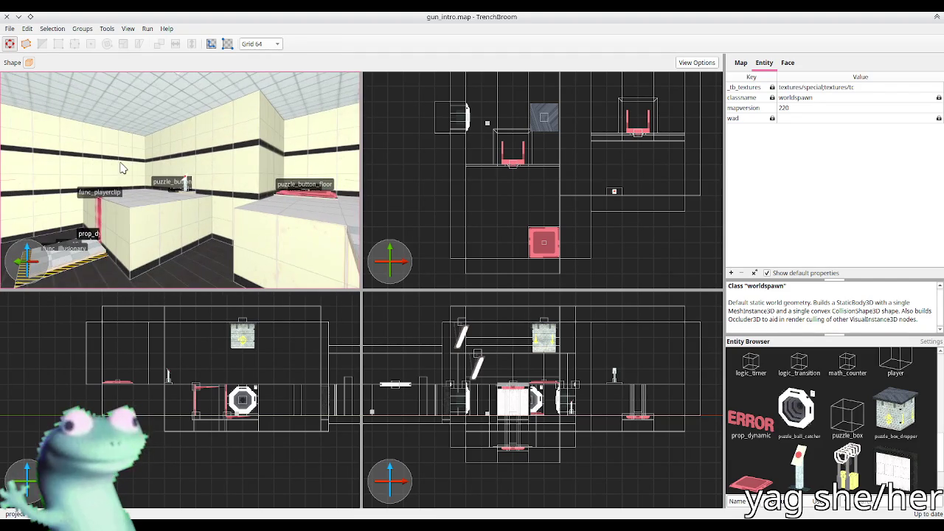
pyautogui.scroll(6, 121, 168)
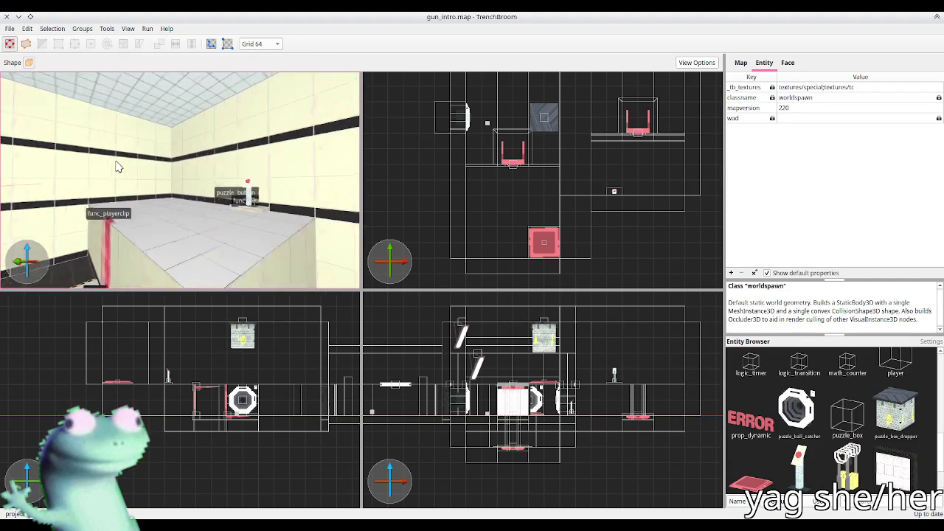
pyautogui.moveTo(193, 177)
pyautogui.mouseDown()
pyautogui.moveTo(322, 203)
pyautogui.moveTo(163, 175)
pyautogui.moveTo(257, 197)
pyautogui.moveTo(220, 223)
pyautogui.moveTo(295, 198)
pyautogui.moveTo(376, 209)
pyautogui.moveTo(228, 182)
pyautogui.moveTo(231, 191)
pyautogui.mouseUp()
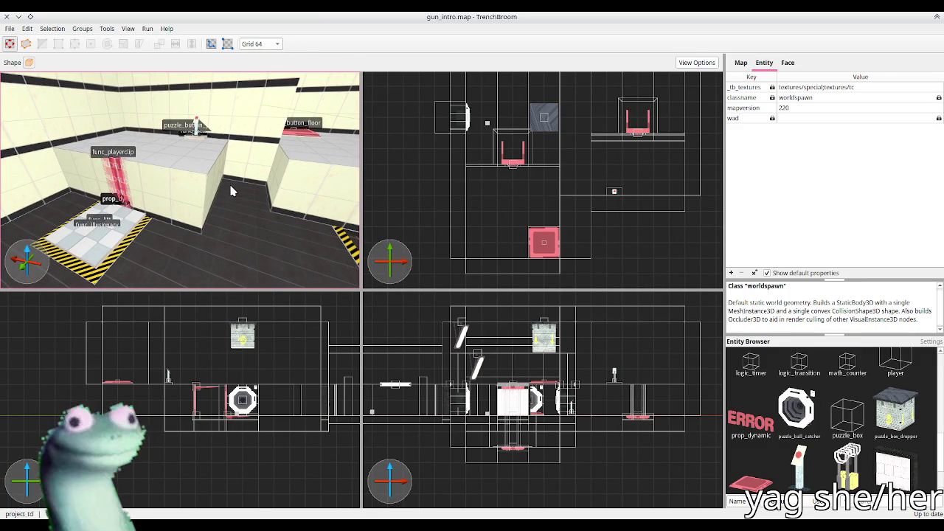
pyautogui.moveTo(220, 188)
pyautogui.mouseDown()
pyautogui.moveTo(152, 144)
pyautogui.moveTo(122, 140)
pyautogui.mouseUp()
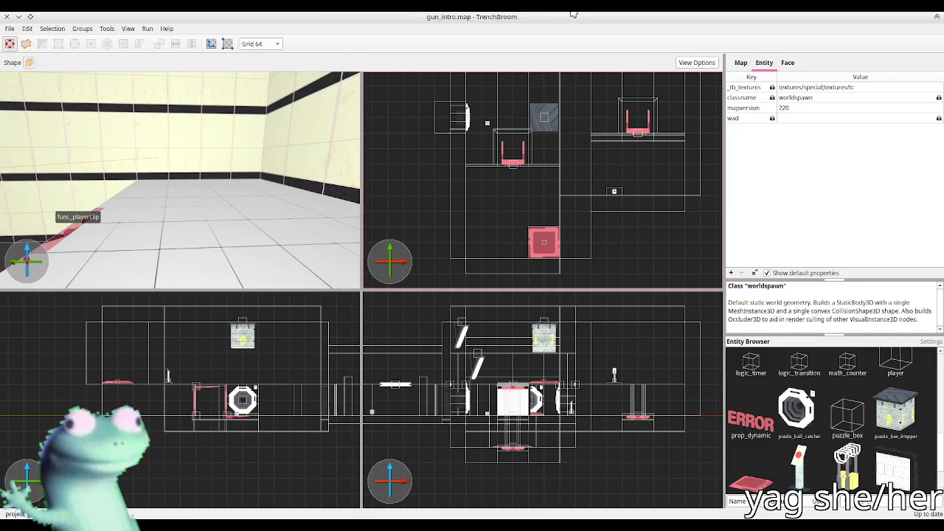
# Copy the light chamber, trigger and door entities from prefabs.map into gun_intro.map
pyautogui.hotkey('alt', 'Tab')
pyautogui.hotkey('ctrl', 'u')
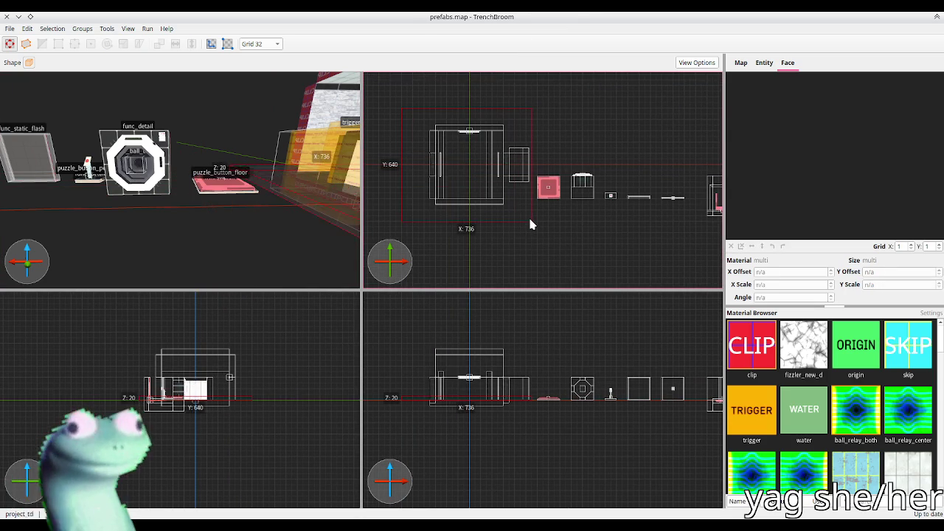
pyautogui.hotkey('ctrl', 'v')
pyautogui.hotkey('alt', 'Tab')
pyautogui.hotkey('ctrl', 'u')
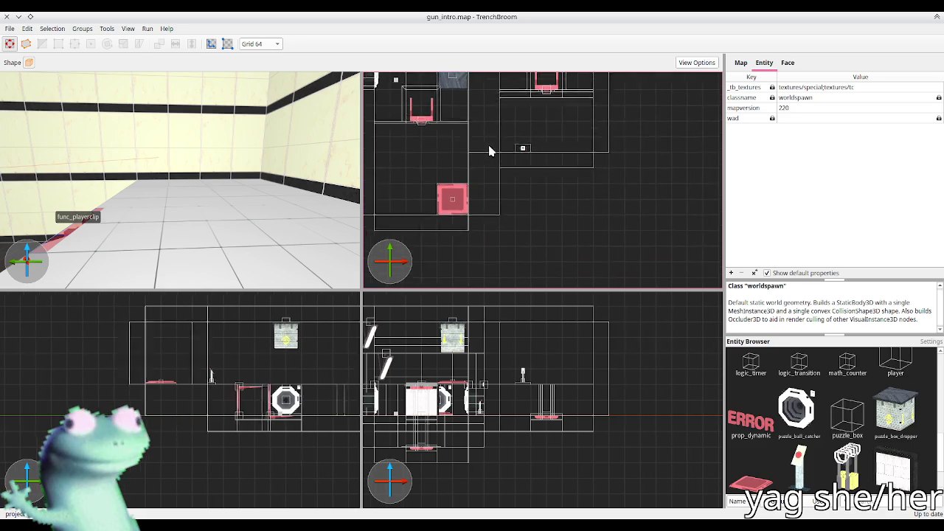
pyautogui.hotkey('ctrl', 'v')
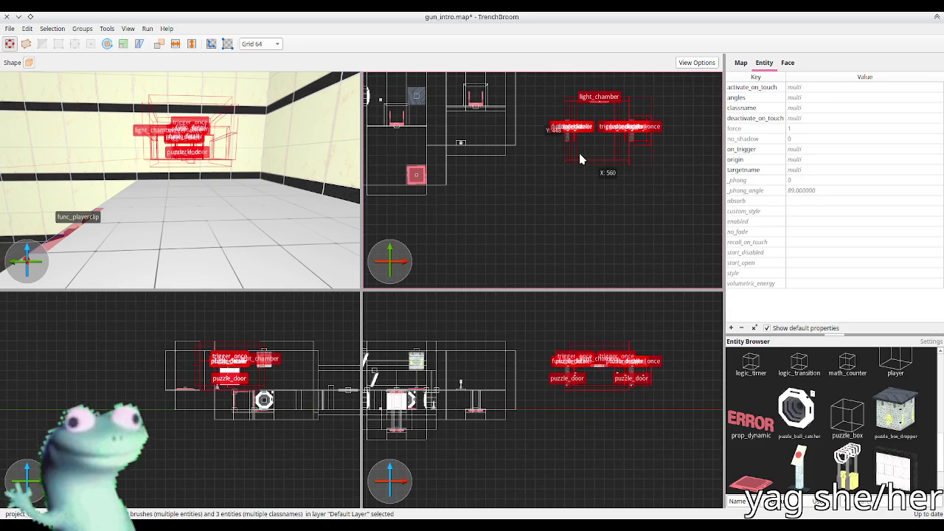
pyautogui.press('r')
pyautogui.press('r')
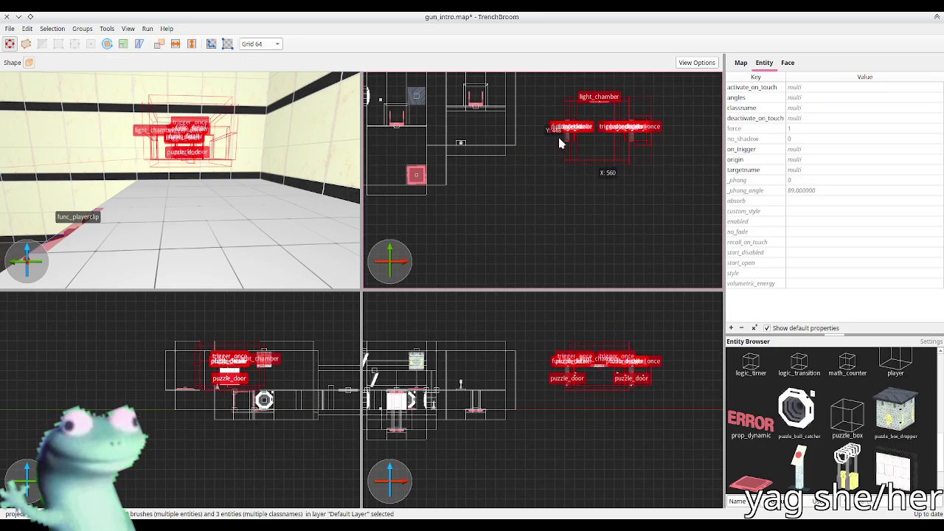
pyautogui.scroll(2, 571, 139)
pyautogui.moveTo(572, 139)
pyautogui.mouseDown()
pyautogui.moveTo(502, 133)
pyautogui.moveTo(494, 157)
pyautogui.moveTo(491, 94)
pyautogui.moveTo(489, 163)
pyautogui.mouseUp()
pyautogui.press('Escape')
pyautogui.press('Escape')
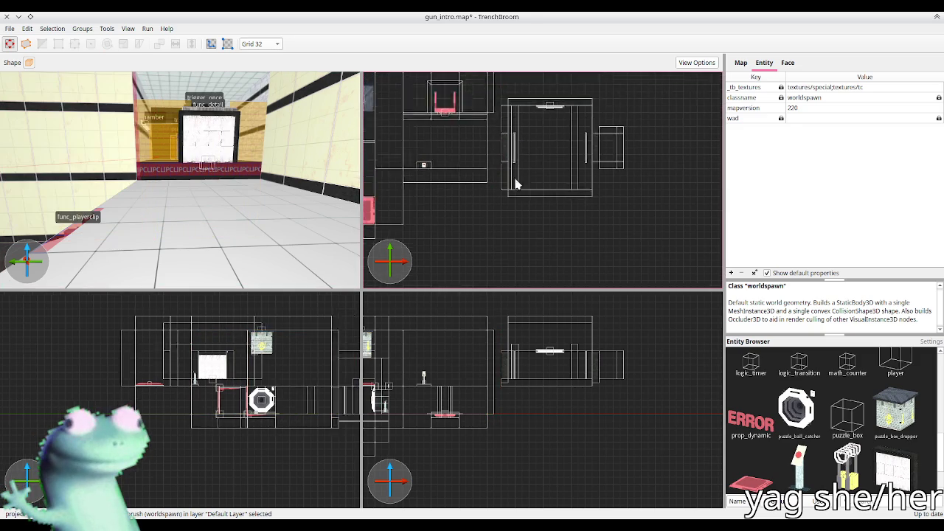
# Box-select the chamber and door entities and move them into the doorway
pyautogui.moveTo(628, 121); pyautogui.dragTo(504, 228)
pyautogui.hotkey('ctrl', 't')
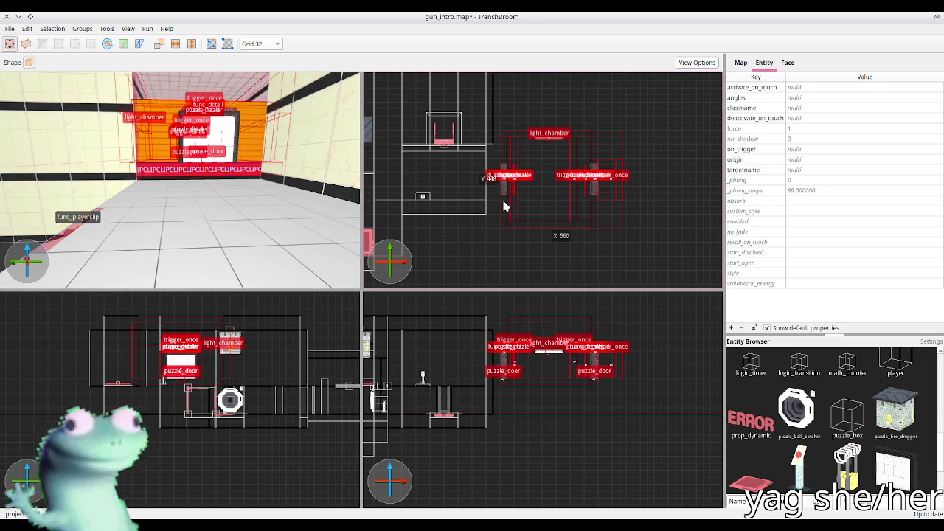
pyautogui.scroll(3, 489, 194)
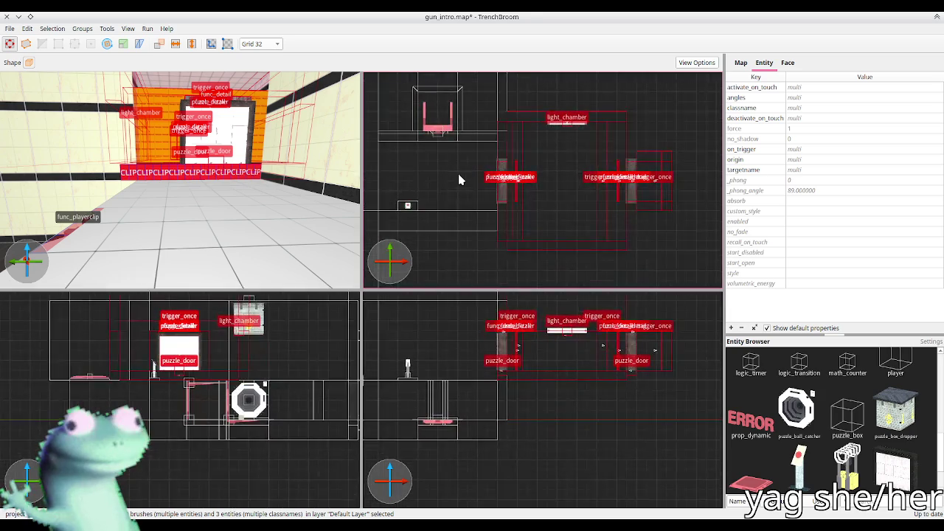
pyautogui.hotkey('ctrl', 'u')
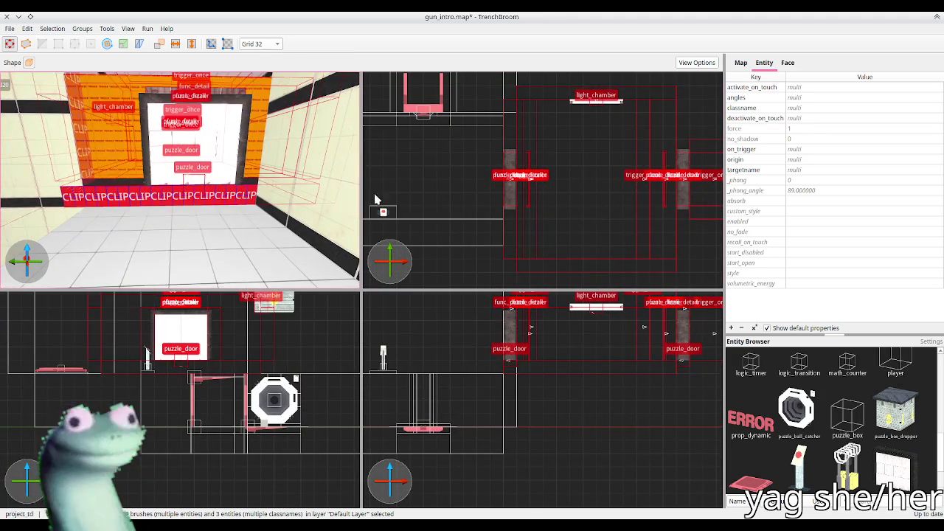
pyautogui.moveTo(512, 198); pyautogui.dragTo(513, 185)
pyautogui.scroll(-3, 147, 178)
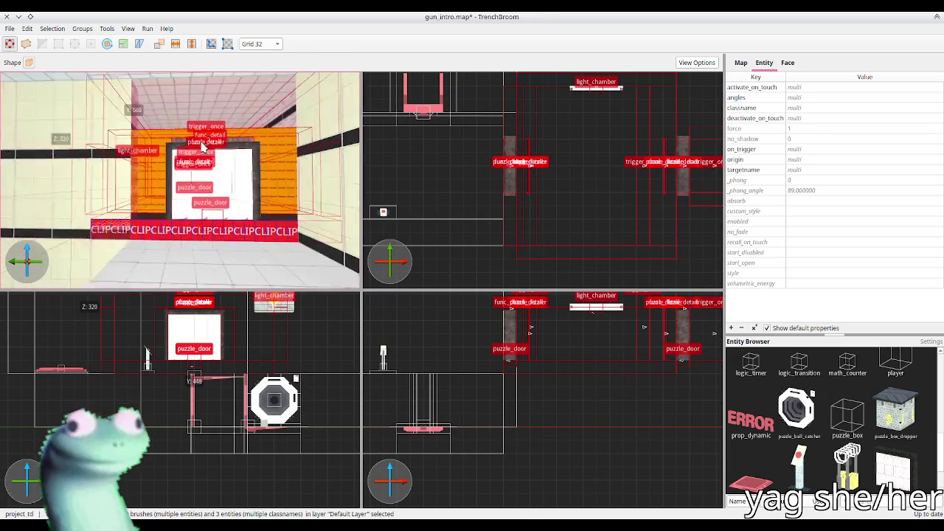
pyautogui.click(512, 380)
pyautogui.scroll(3, 197, 209)
pyautogui.scroll(5, 197, 208)
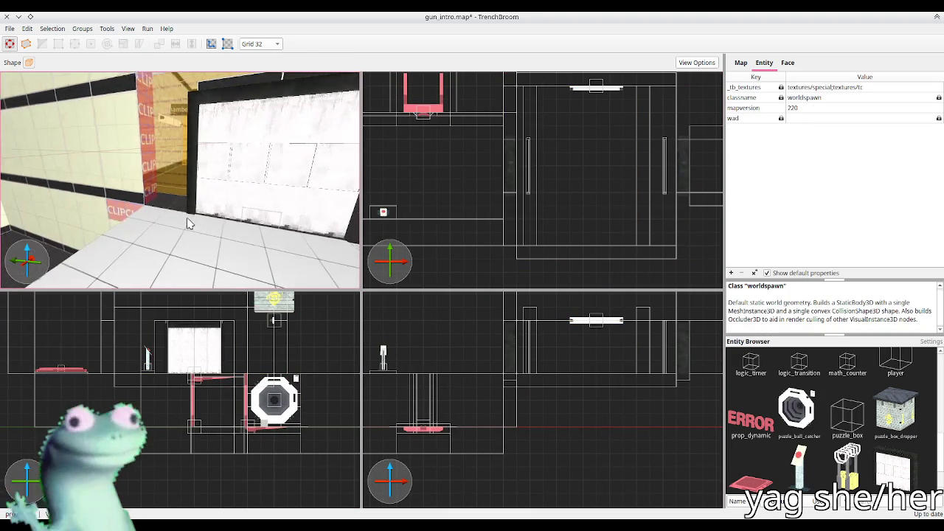
# Look around the room from the doorway and inspect the floor brushes
pyautogui.click(179, 212)
pyautogui.scroll(10, 179, 212)
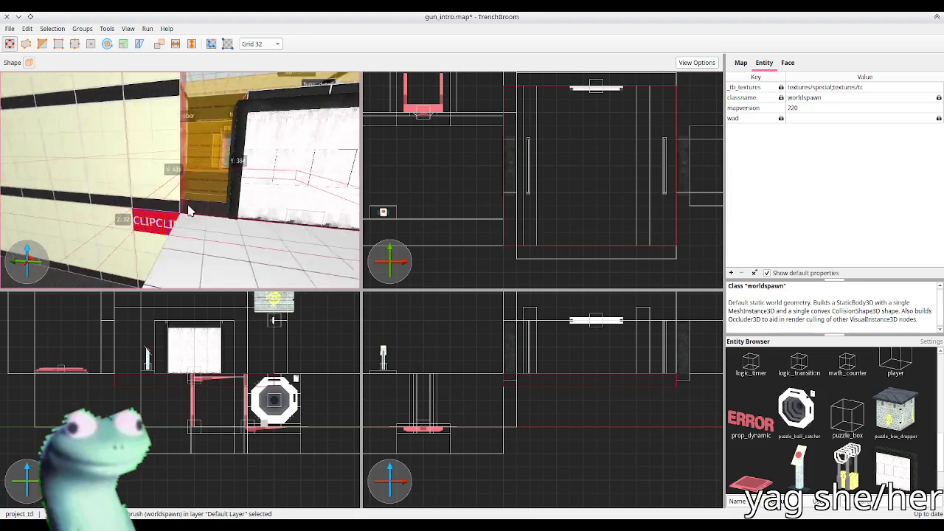
pyautogui.moveTo(154, 249)
pyautogui.mouseDown()
pyautogui.moveTo(134, 230)
pyautogui.moveTo(194, 236)
pyautogui.moveTo(177, 237)
pyautogui.moveTo(183, 229)
pyautogui.mouseUp()
pyautogui.keyDown('ctrl'); pyautogui.click(187, 216); pyautogui.keyUp('ctrl')
pyautogui.keyDown('ctrl'); pyautogui.click(182, 207); pyautogui.keyUp('ctrl')
pyautogui.click(61, 181)
pyautogui.moveTo(133, 196)
pyautogui.mouseDown()
pyautogui.moveTo(237, 170)
pyautogui.moveTo(218, 169)
pyautogui.moveTo(232, 183)
pyautogui.moveTo(124, 140)
pyautogui.mouseUp()
# Select the tiled wall brush and stretch it in the top view
pyautogui.press('Escape')
pyautogui.click(124, 140)
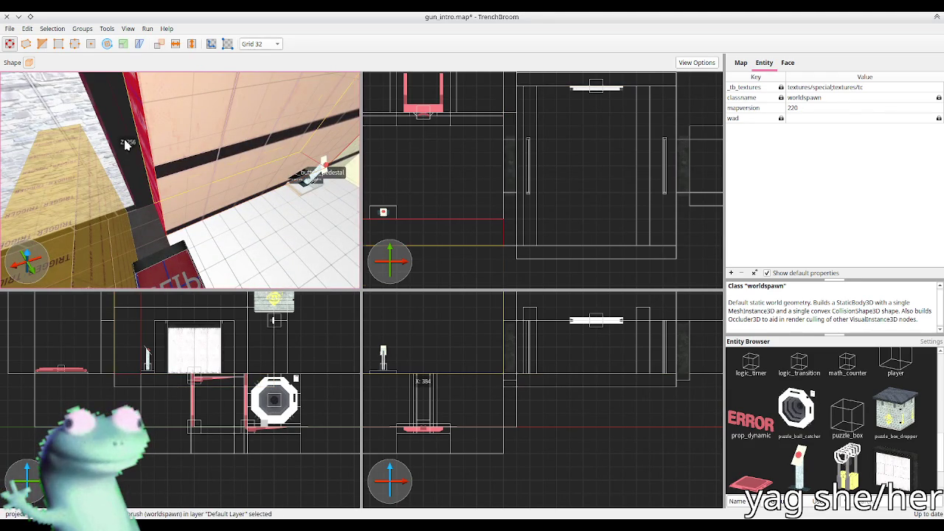
pyautogui.hotkey('ctrl', 'u')
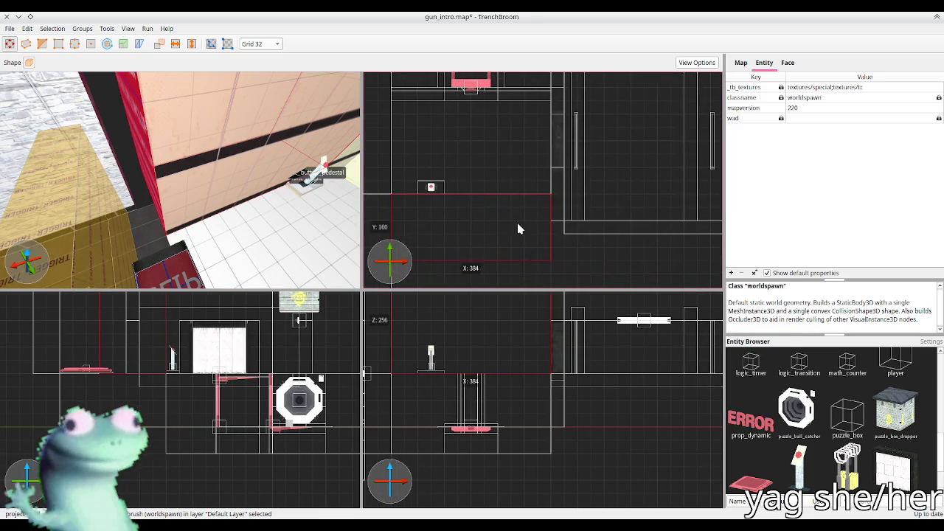
pyautogui.moveTo(530, 239)
pyautogui.mouseDown()
pyautogui.moveTo(531, 215)
pyautogui.moveTo(577, 188)
pyautogui.moveTo(563, 193)
pyautogui.moveTo(563, 178)
pyautogui.mouseUp()
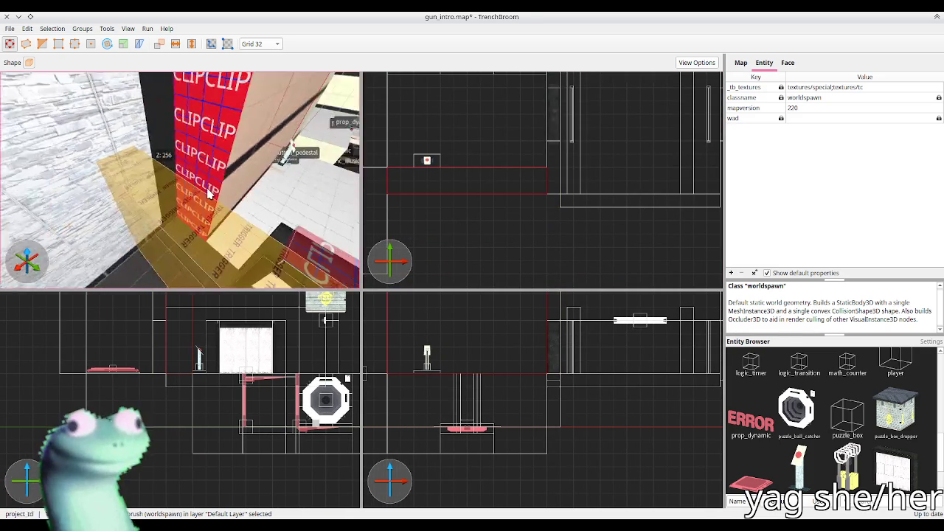
# Inspect the narrow brush, the CLIP pillar and the wall brushes beside the doorway
pyautogui.press('Escape')
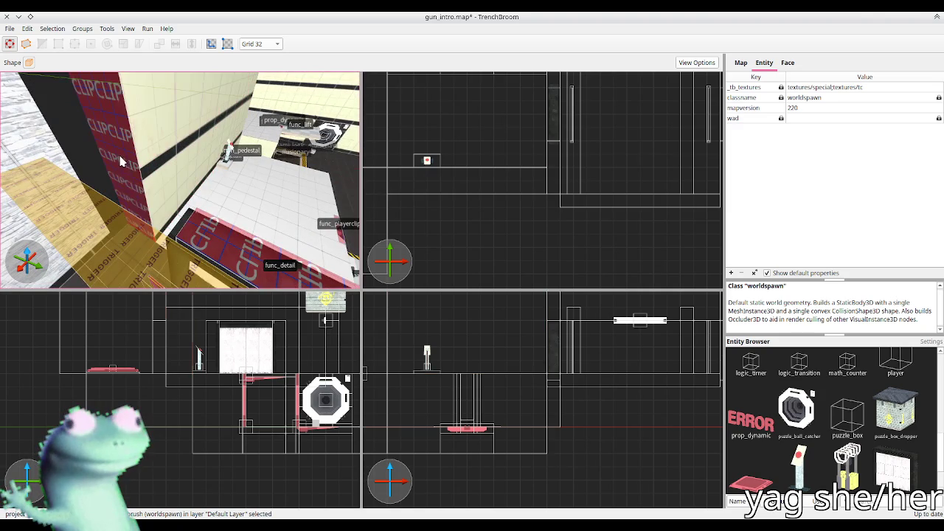
pyautogui.click(552, 153)
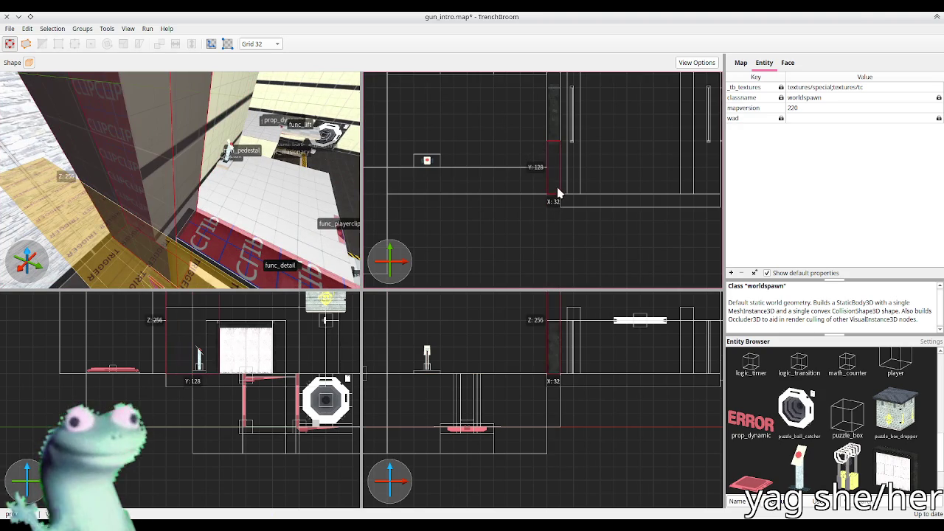
pyautogui.press('w')
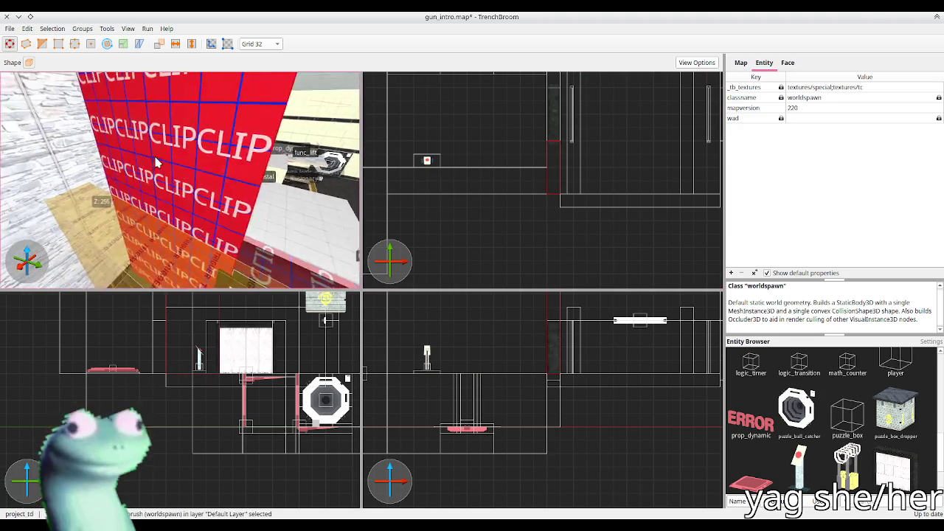
pyautogui.press('s')
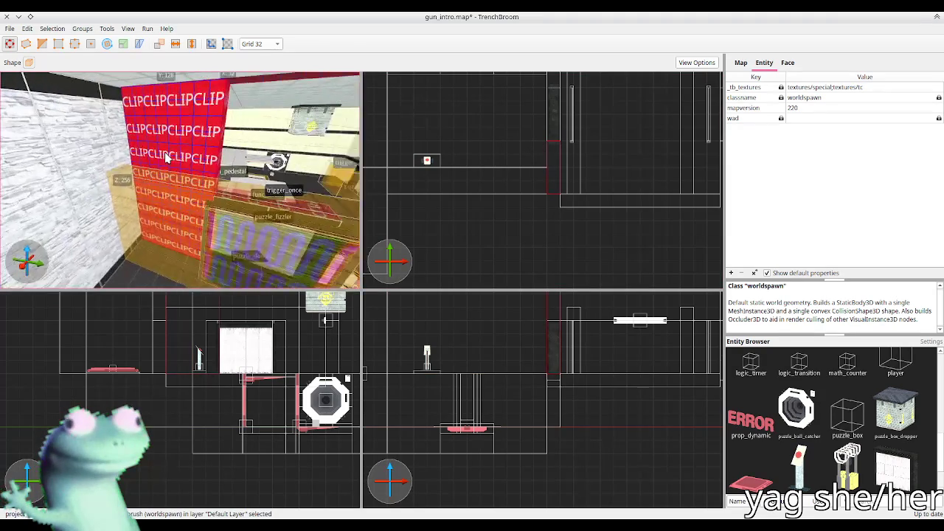
pyautogui.press('w')
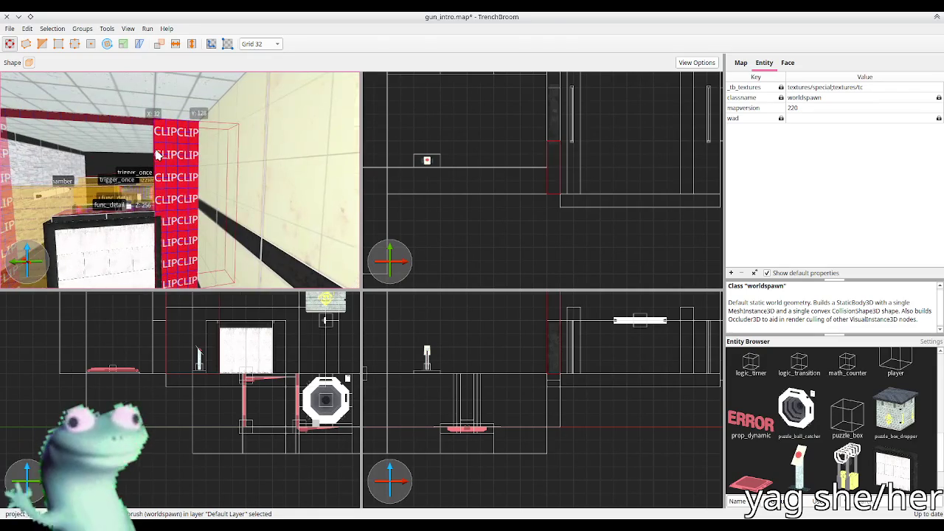
pyautogui.press('Escape')
pyautogui.press('s')
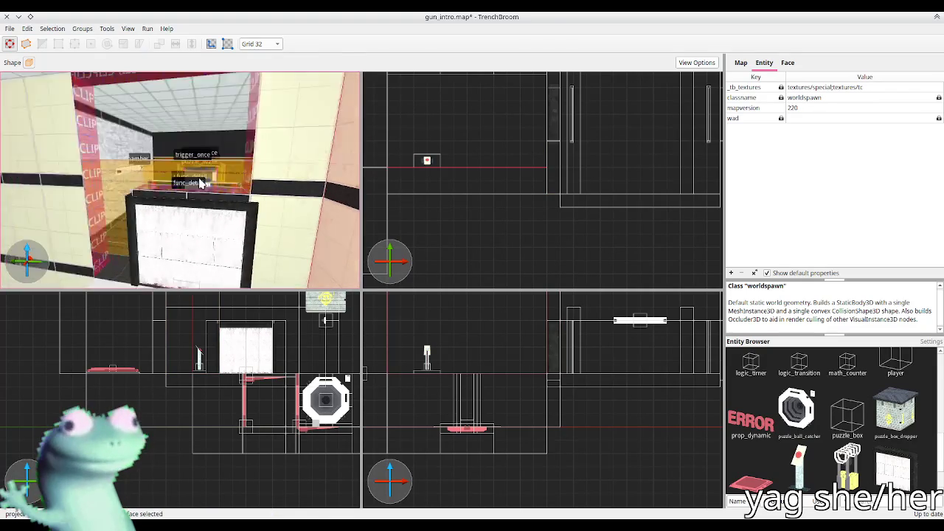
pyautogui.click(108, 183)
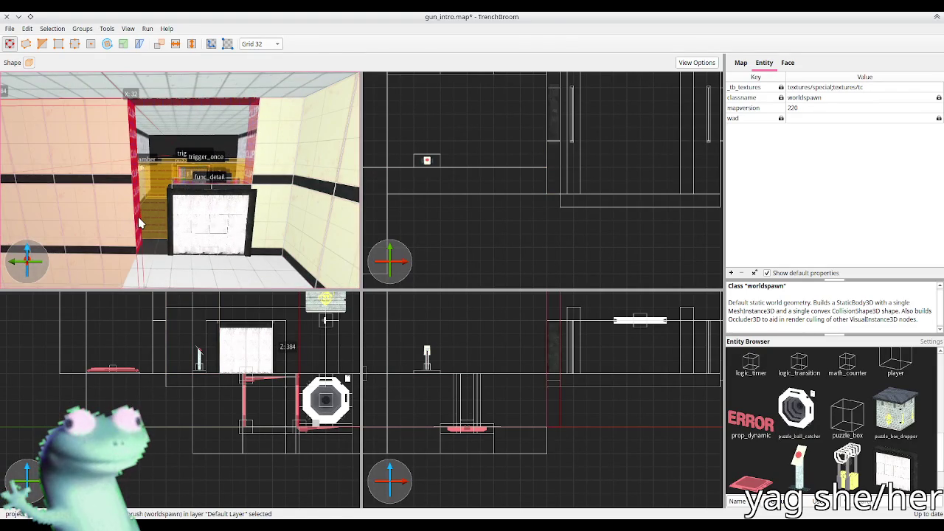
pyautogui.press('w')
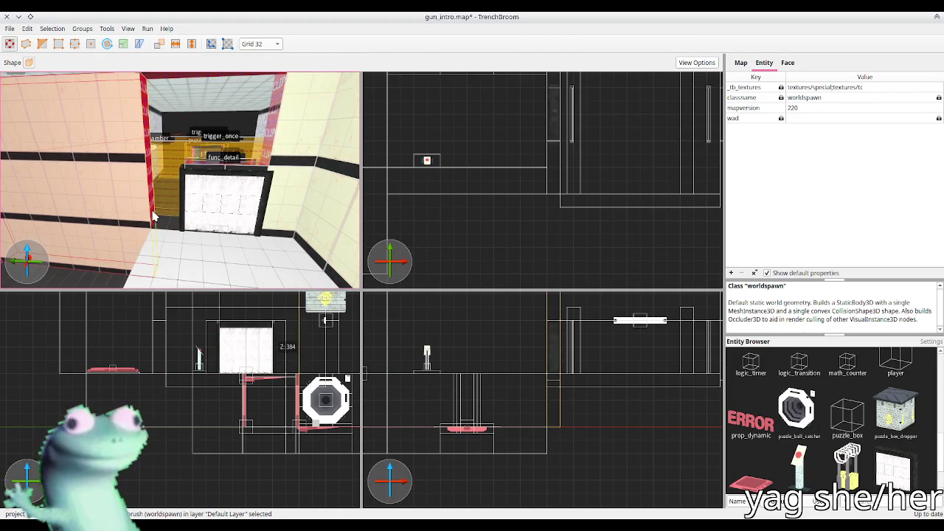
pyautogui.click(153, 216)
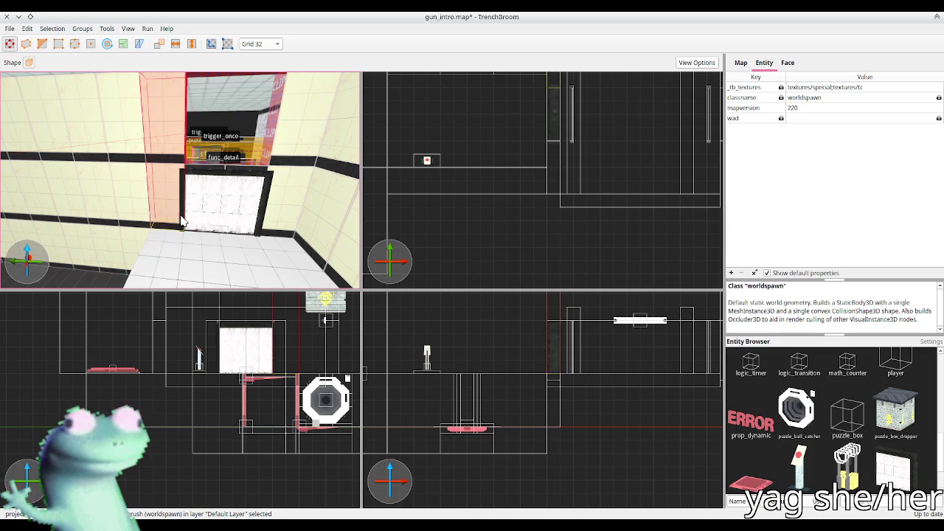
# Select the wall brushes above and around the doorway and show the Face material settings
pyautogui.click(209, 163)
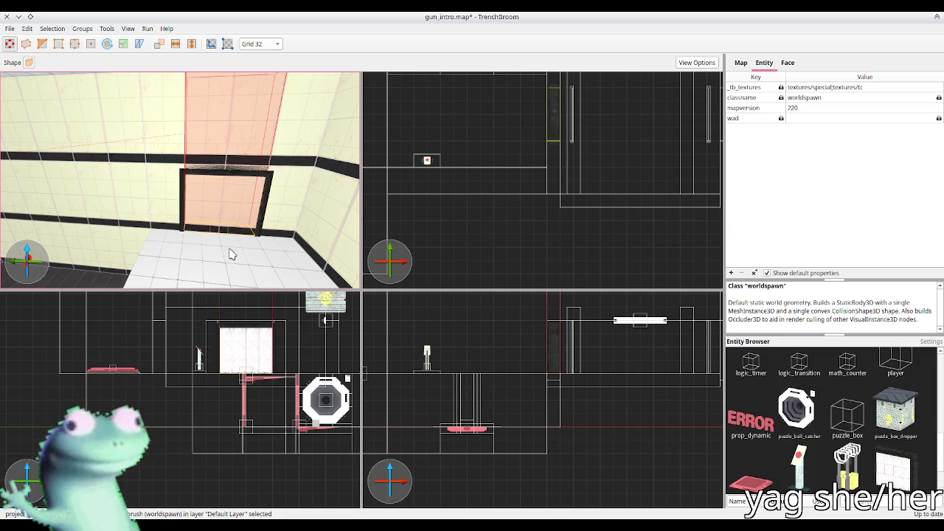
pyautogui.scroll(10, 235, 188)
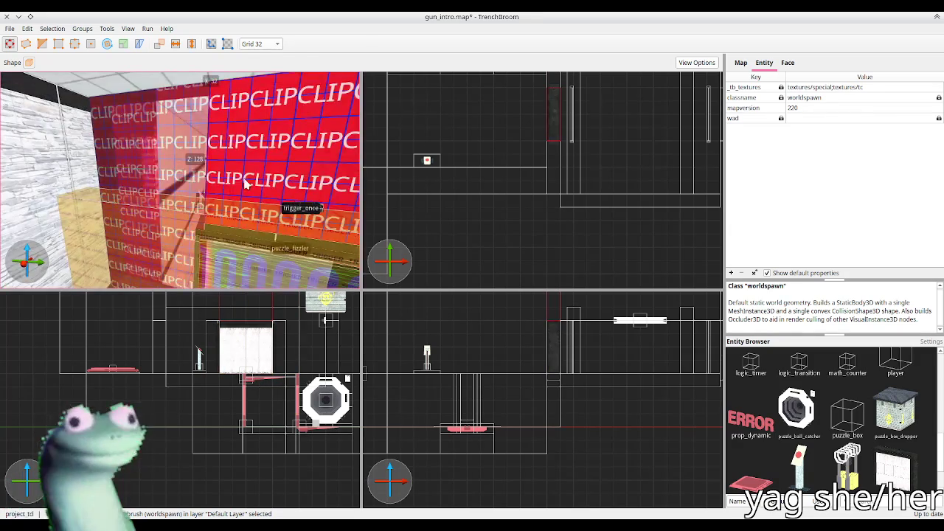
pyautogui.moveTo(157, 166); pyautogui.dragTo(206, 165)
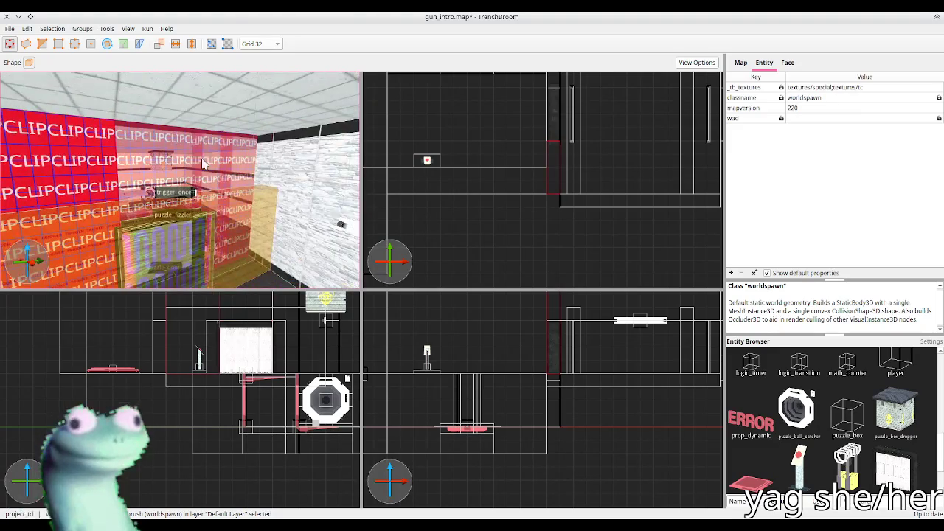
pyautogui.click(243, 168)
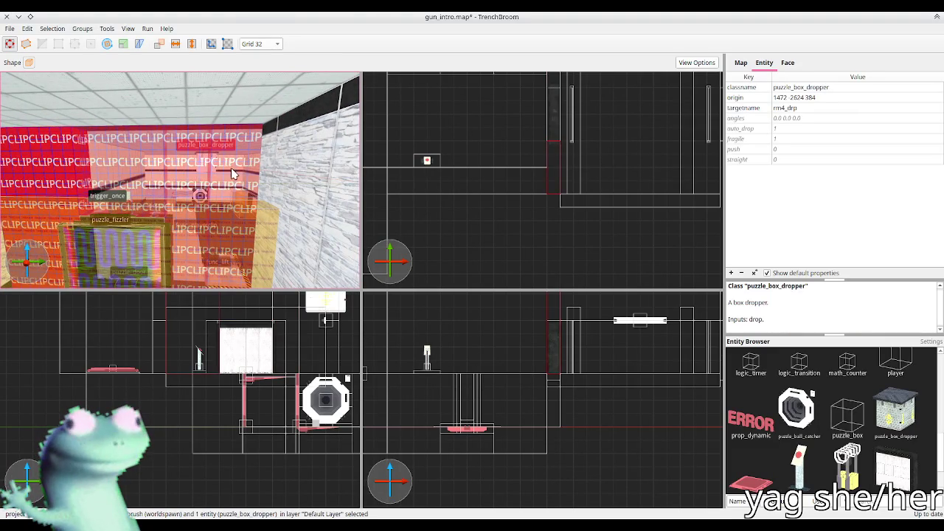
pyautogui.click(231, 173)
pyautogui.scroll(5, 80, 203)
pyautogui.moveTo(80, 203)
pyautogui.mouseDown()
pyautogui.moveTo(64, 214)
pyautogui.moveTo(63, 194)
pyautogui.moveTo(213, 213)
pyautogui.moveTo(216, 184)
pyautogui.moveTo(188, 236)
pyautogui.moveTo(150, 272)
pyautogui.mouseUp()
pyautogui.keyDown('ctrl'); pyautogui.click(137, 203); pyautogui.keyUp('ctrl')
pyautogui.moveTo(136, 203); pyautogui.dragTo(94, 216)
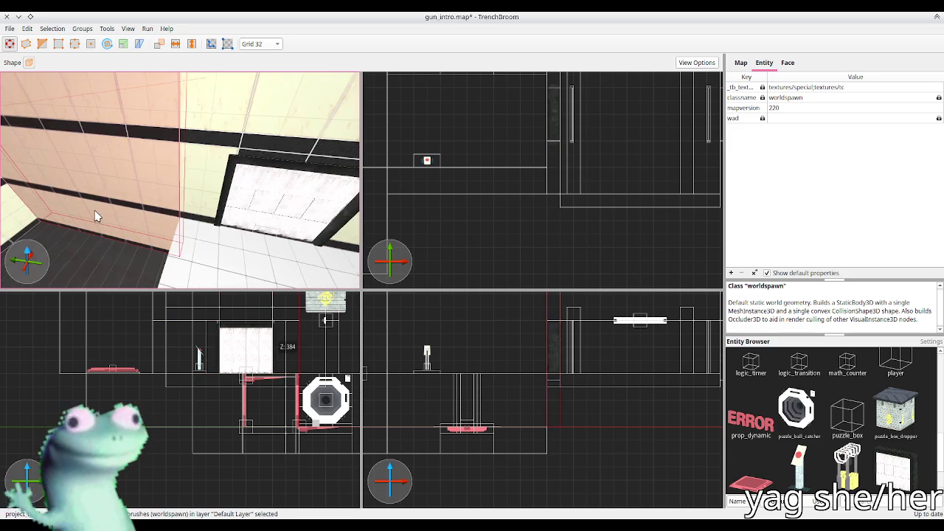
pyautogui.keyDown('ctrl'); pyautogui.click(138, 163); pyautogui.keyUp('ctrl')
pyautogui.moveTo(137, 164)
pyautogui.mouseDown()
pyautogui.moveTo(213, 183)
pyautogui.moveTo(165, 175)
pyautogui.moveTo(192, 177)
pyautogui.moveTo(152, 195)
pyautogui.moveTo(182, 219)
pyautogui.moveTo(191, 178)
pyautogui.moveTo(251, 207)
pyautogui.mouseUp()
pyautogui.click(787, 62)
# Set the X offset of the selected wall faces to 128
pyautogui.keyDown('ctrl'); pyautogui.keyDown('shift'); pyautogui.click(192, 179); pyautogui.keyUp('shift'); pyautogui.keyUp('ctrl')
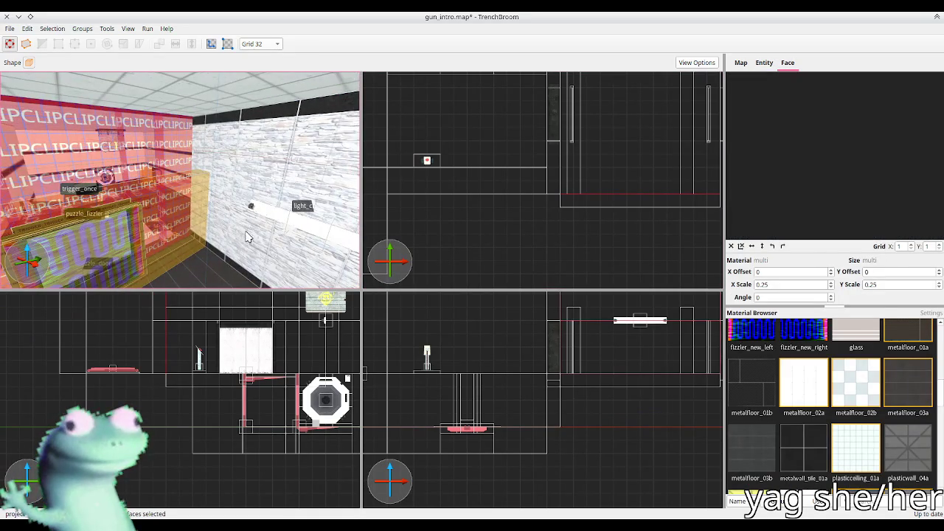
pyautogui.doubleClick(757, 272)
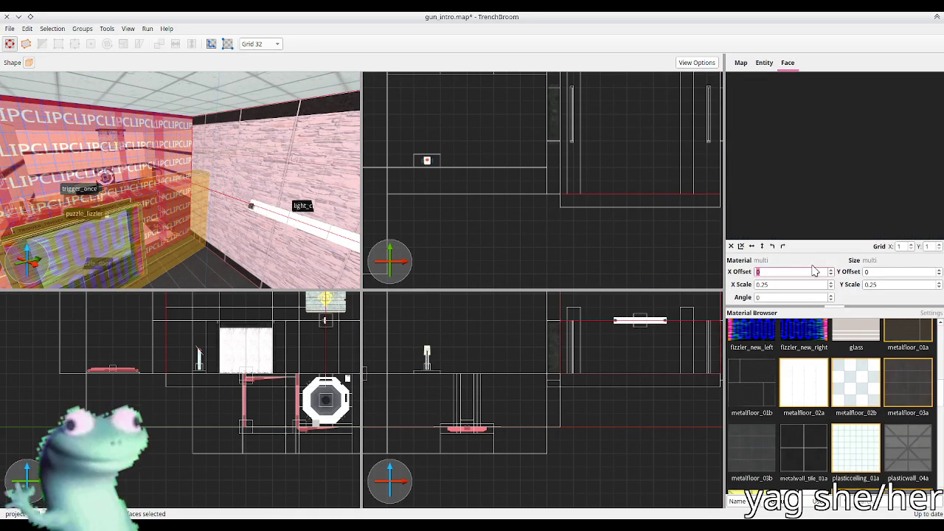
pyautogui.write('128')
pyautogui.press('Return')
# Hide the trigger and clip brushes and check the wall faces' texture alignment
pyautogui.moveTo(236, 182)
pyautogui.mouseDown()
pyautogui.moveTo(182, 177)
pyautogui.moveTo(158, 153)
pyautogui.moveTo(322, 152)
pyautogui.mouseUp()
pyautogui.click(122, 163)
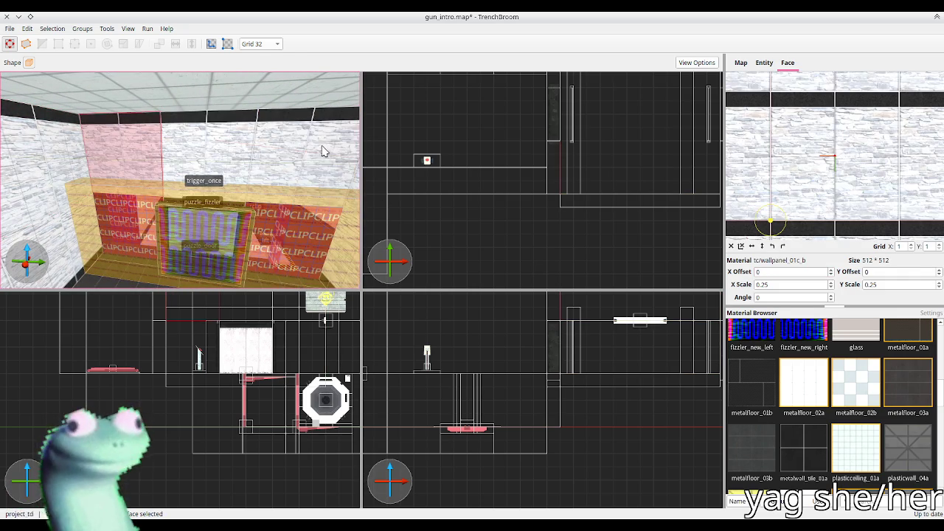
pyautogui.hotkey('ctrl', 'h')
pyautogui.keyDown('shift'); pyautogui.click(77, 218); pyautogui.keyUp('shift')
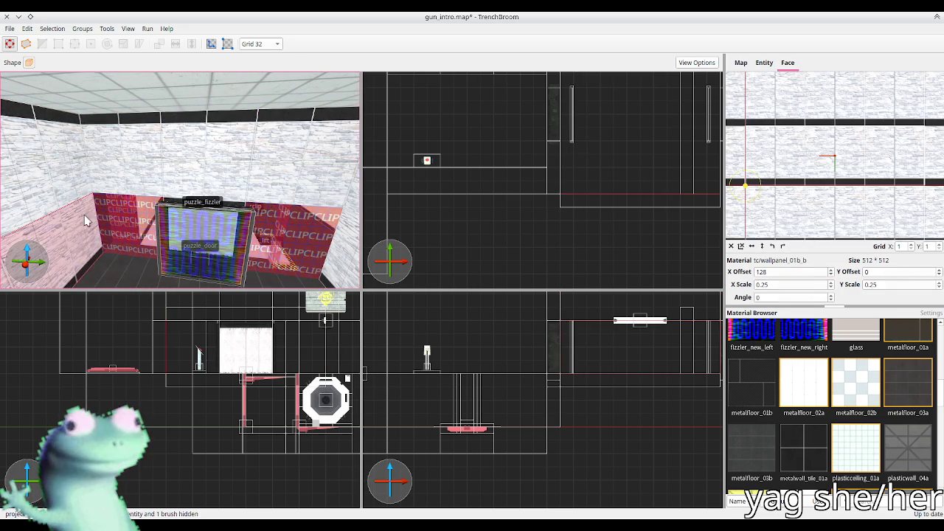
pyautogui.click(274, 243)
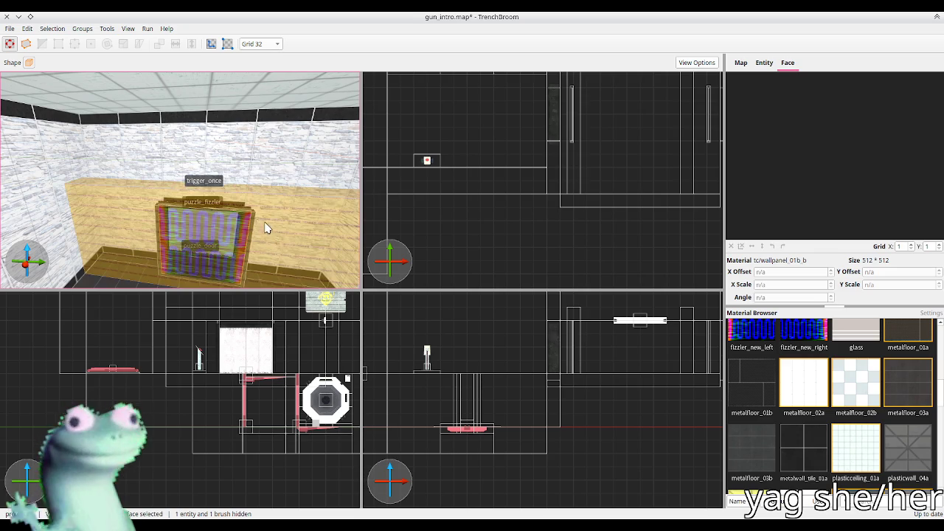
pyautogui.click(168, 215)
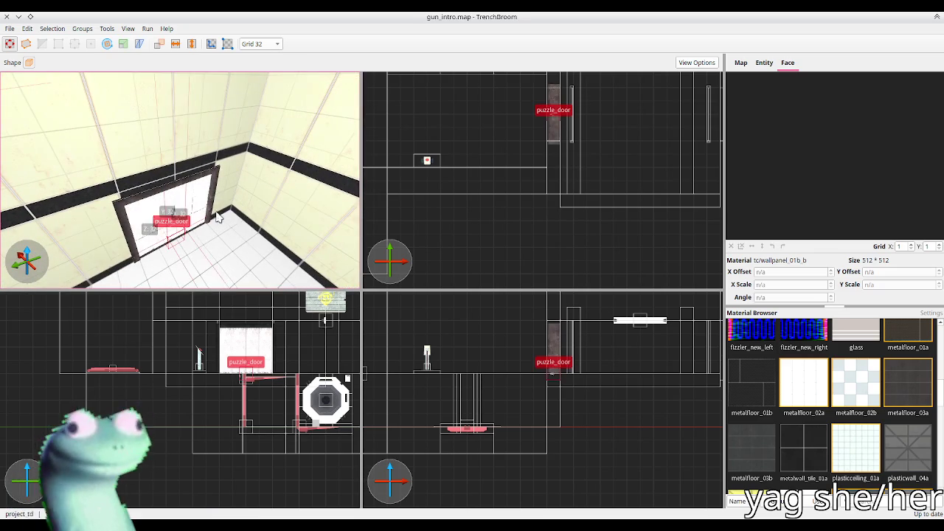
# Change the puzzle door's targetname to rm4_exit
pyautogui.click(765, 63)
pyautogui.click(784, 118)
pyautogui.click(785, 118)
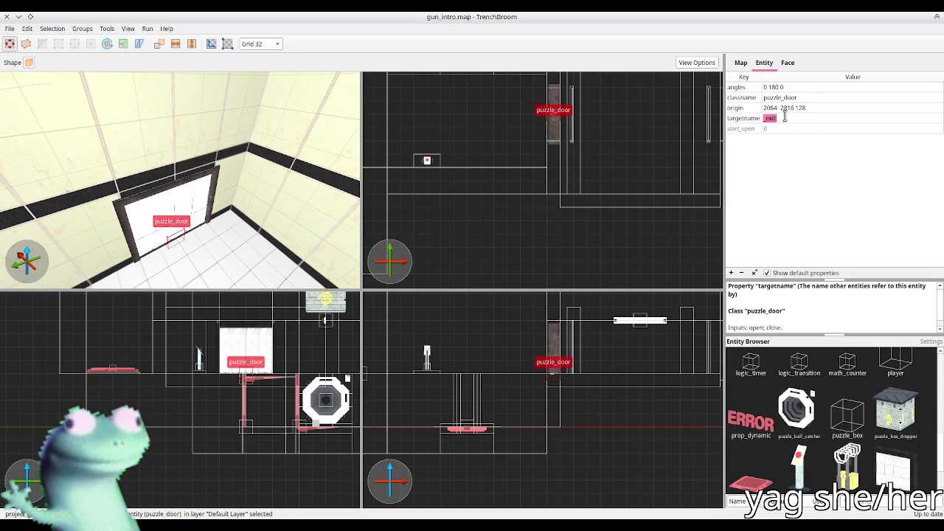
pyautogui.write('rm4')
pyautogui.press('Return')
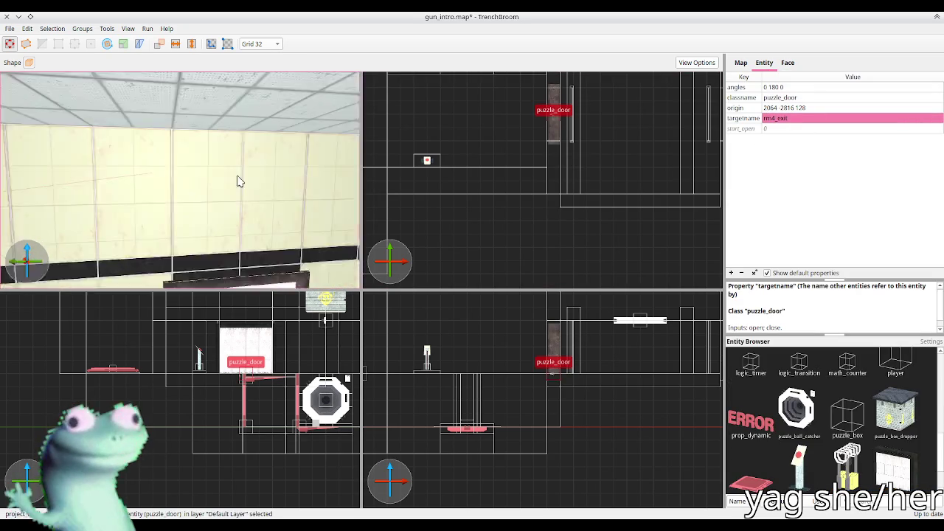
# Change the trigger_once's on_trigger output to rm4_exit,close,!catcher,clear
pyautogui.click(170, 184)
pyautogui.doubleClick(767, 98)
pyautogui.write('m4')
pyautogui.press('Return')
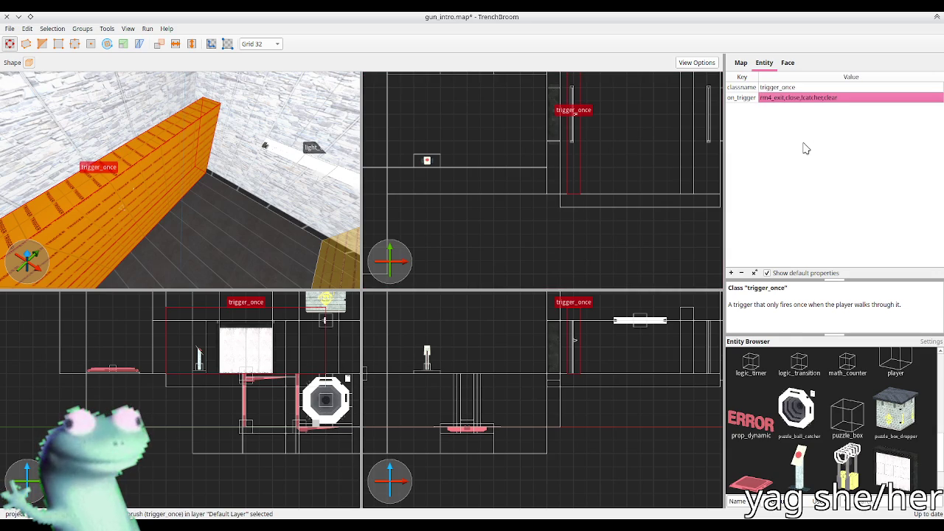
# Fly the camera over to the floor button and select puzzle_button_floor
pyautogui.click(526, 246)
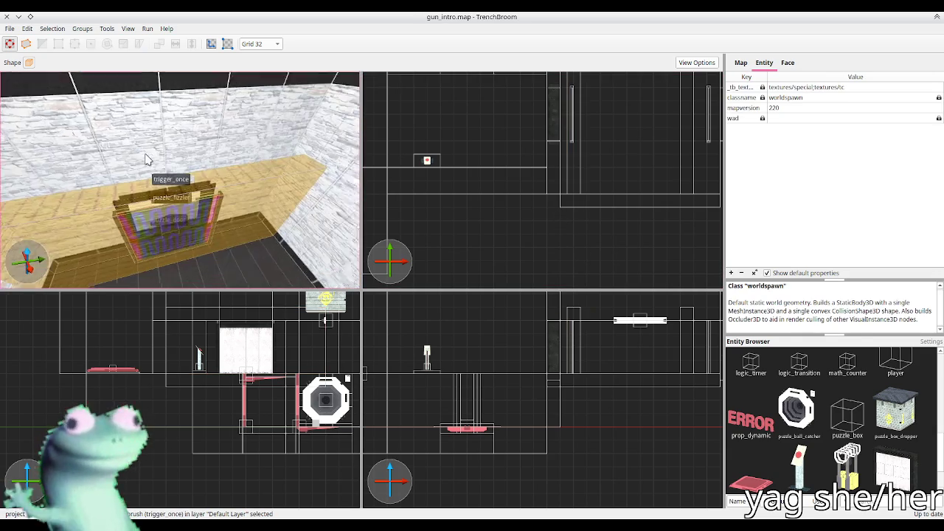
pyautogui.press('w')
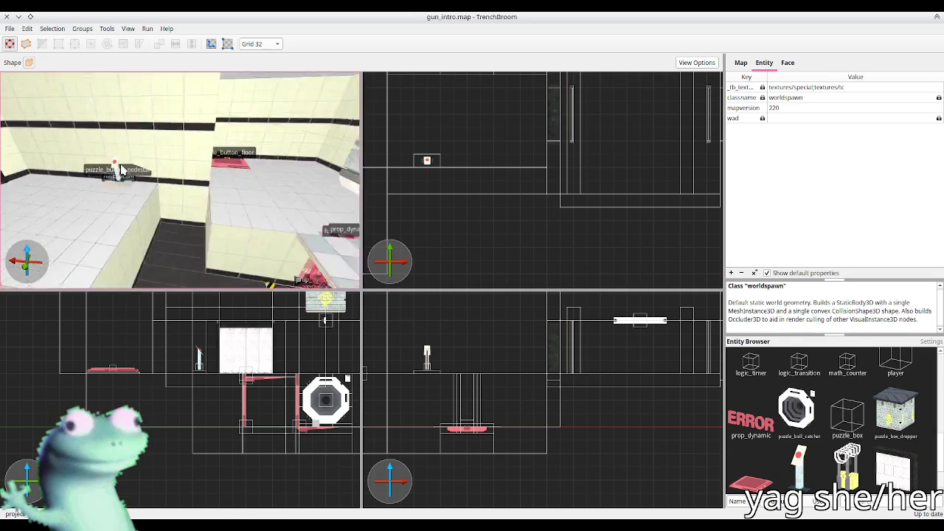
pyautogui.press('w')
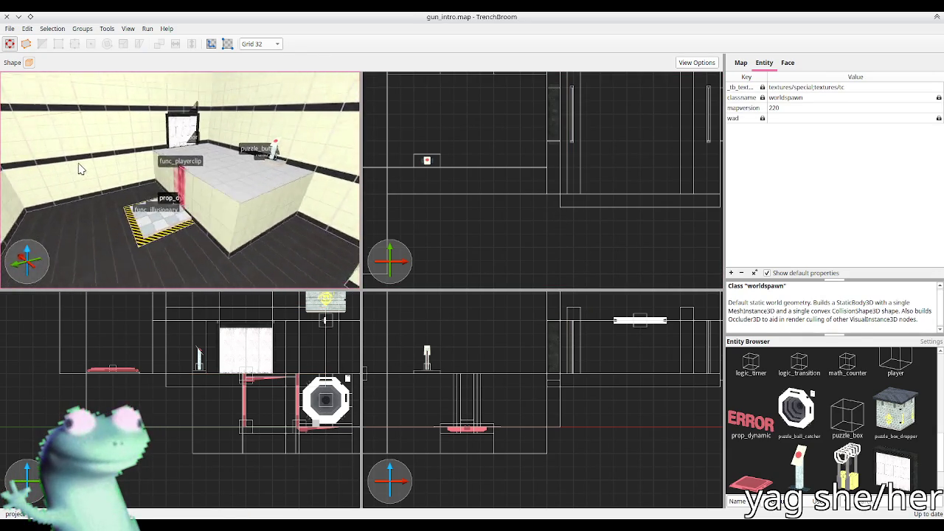
pyautogui.press('w')
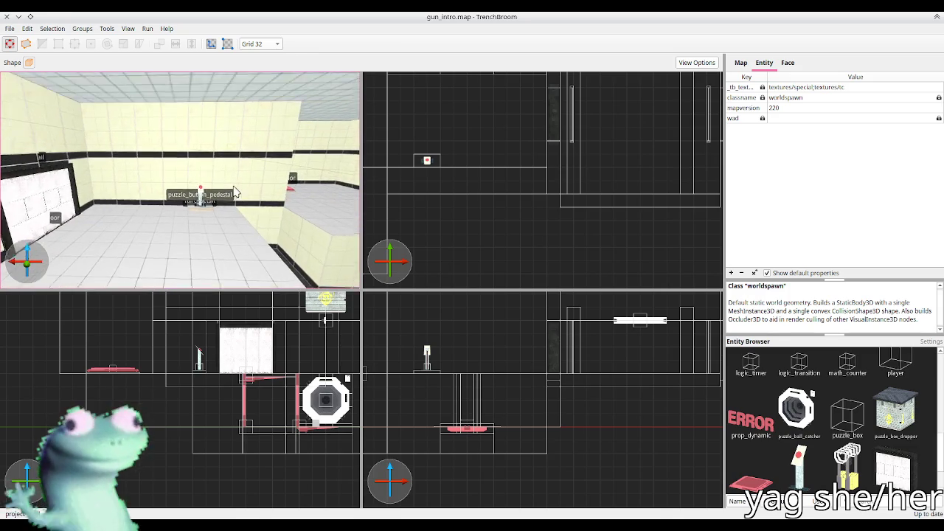
pyautogui.press('w')
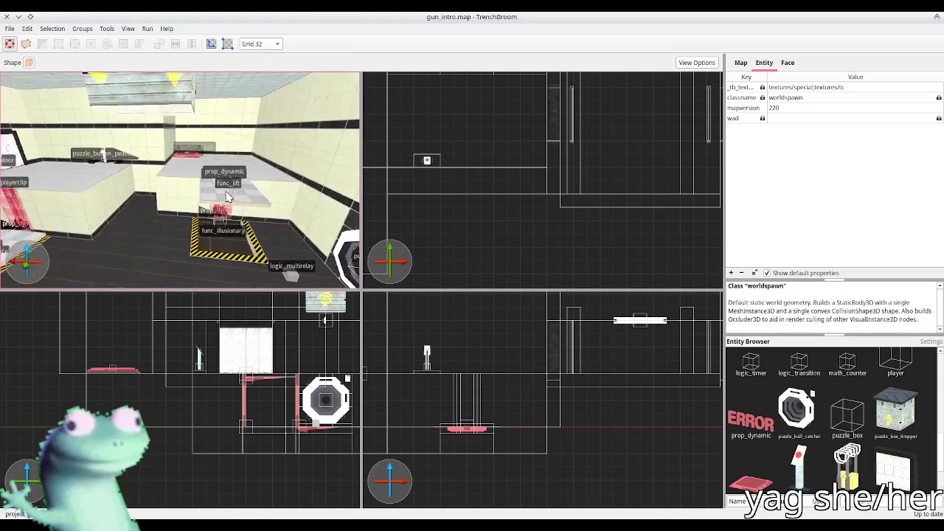
pyautogui.press('w')
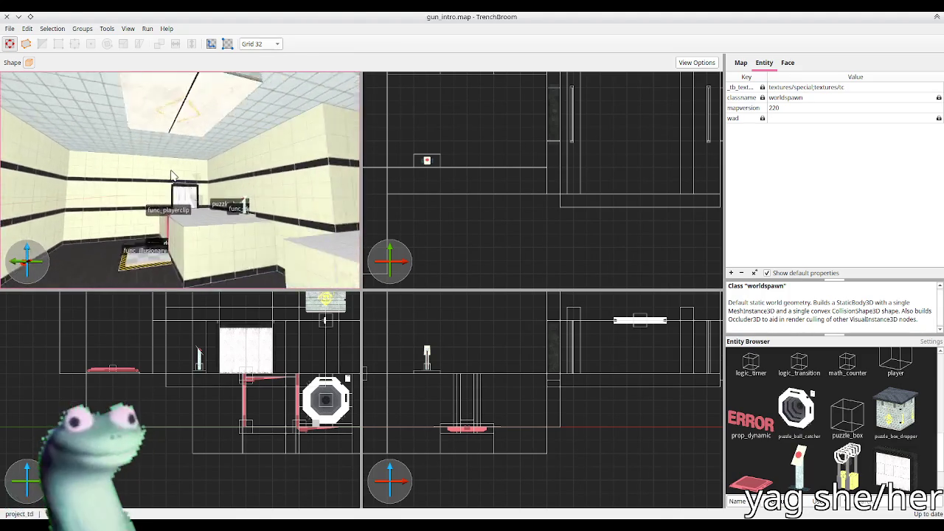
pyautogui.press('w')
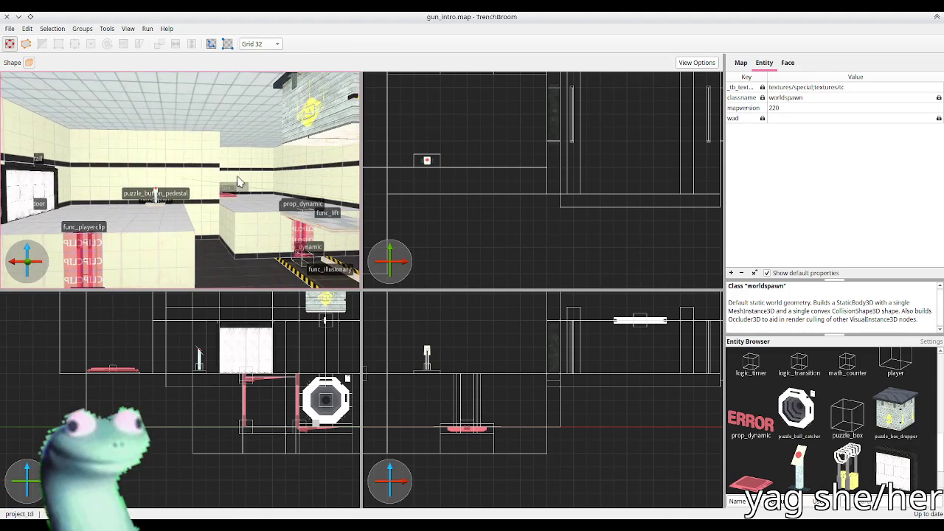
pyautogui.click(228, 193)
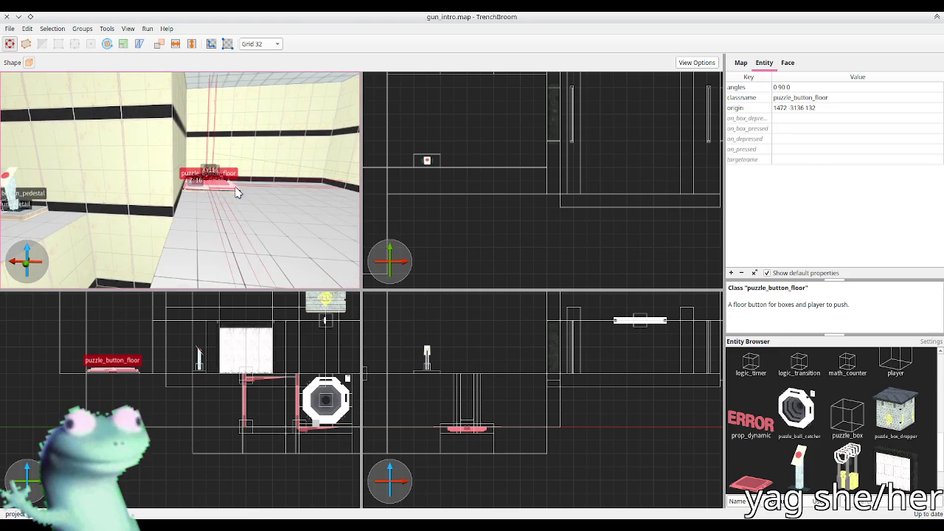
# Set the floor button's on_pressed to rm4_exit,open and on_depressed to rm4_exit,close
pyautogui.click(793, 149)
pyautogui.click(792, 149)
pyautogui.write('rm4_exit,open')
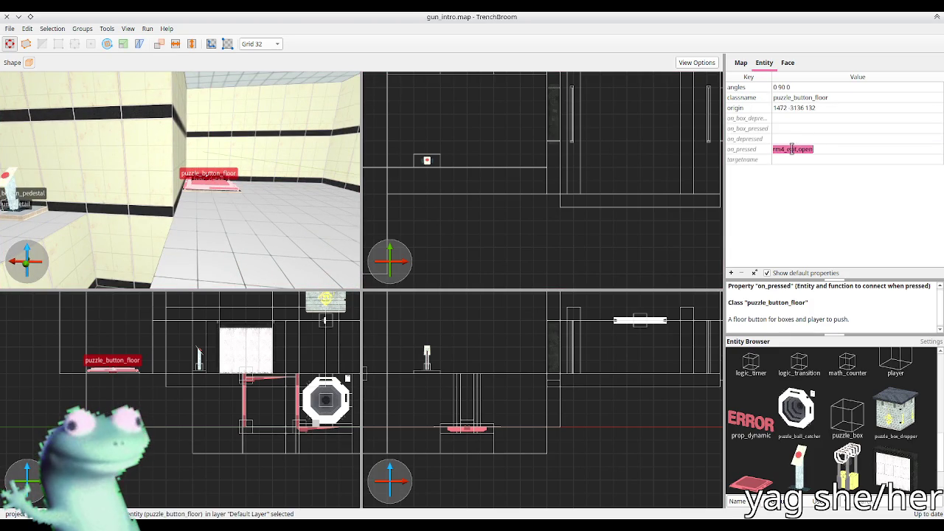
pyautogui.press('Return')
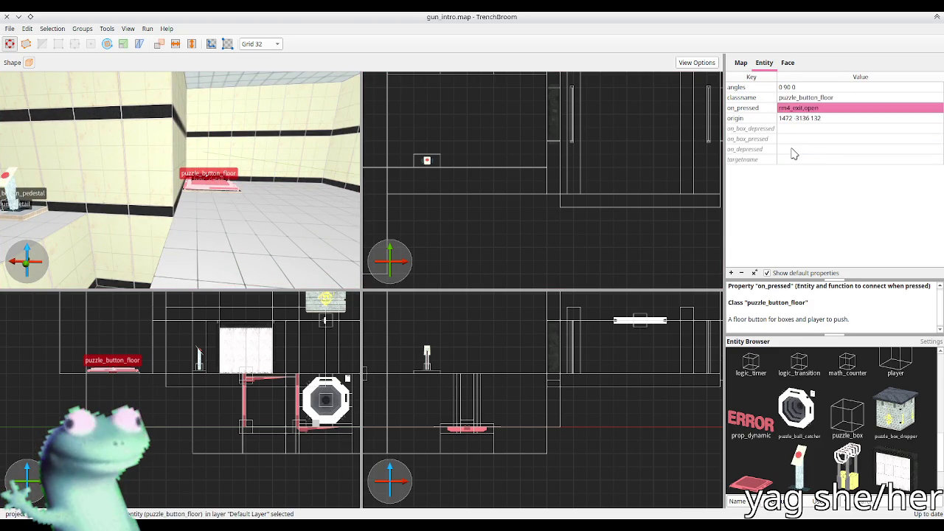
pyautogui.doubleClick(791, 150)
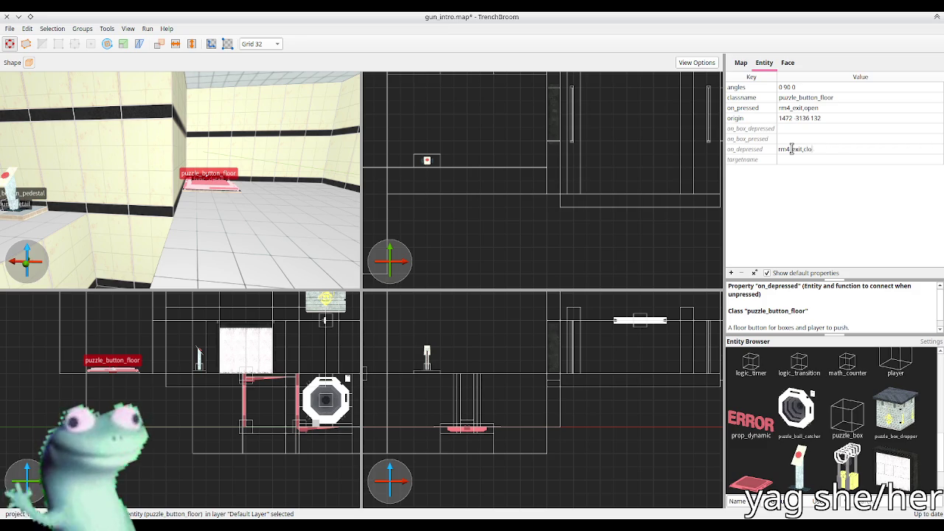
pyautogui.write('se')
pyautogui.press('Return')
pyautogui.click(783, 207)
# Save the map and nudge the 3D view sideways
pyautogui.hotkey('ctrl', 's')
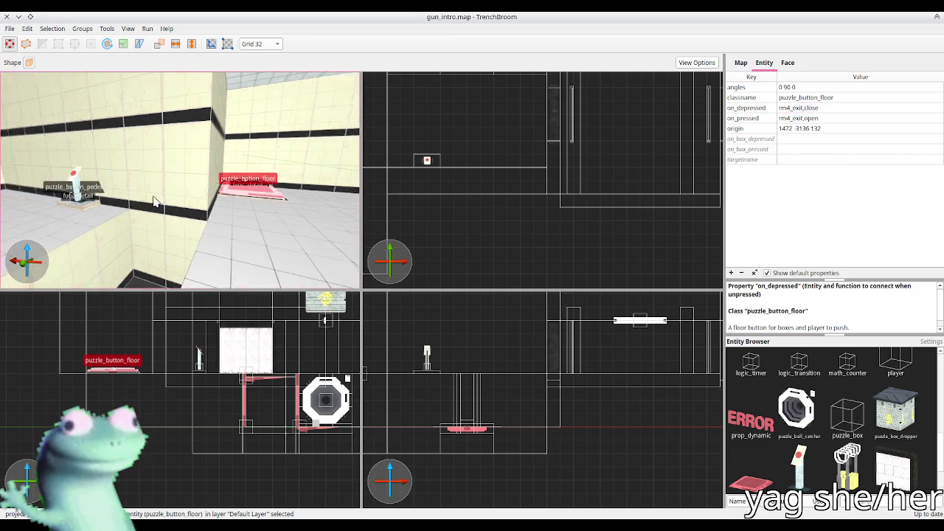
pyautogui.scroll(5, 190, 194)
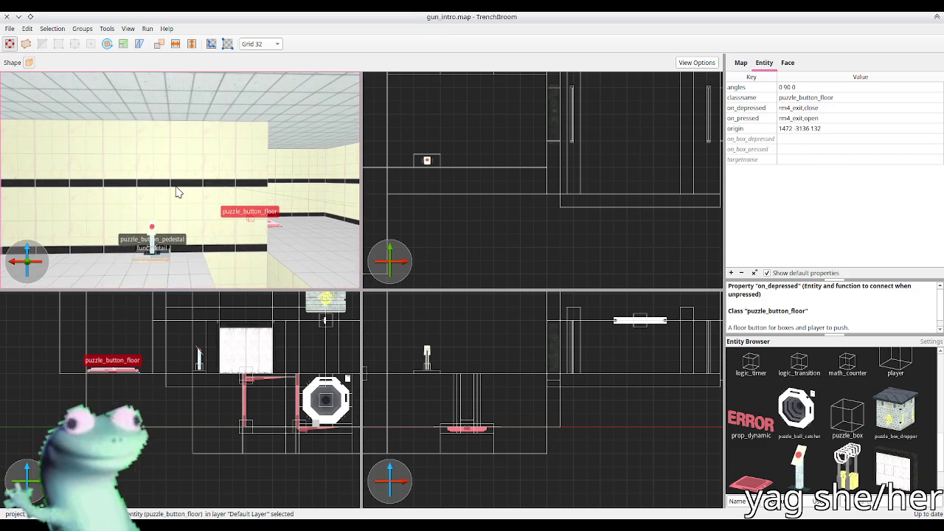
pyautogui.press('a')
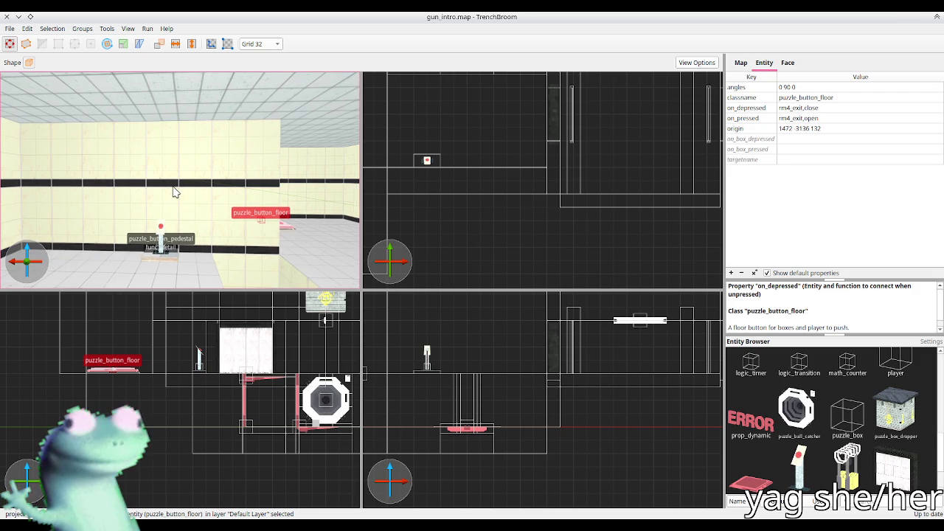
pyautogui.press('d')
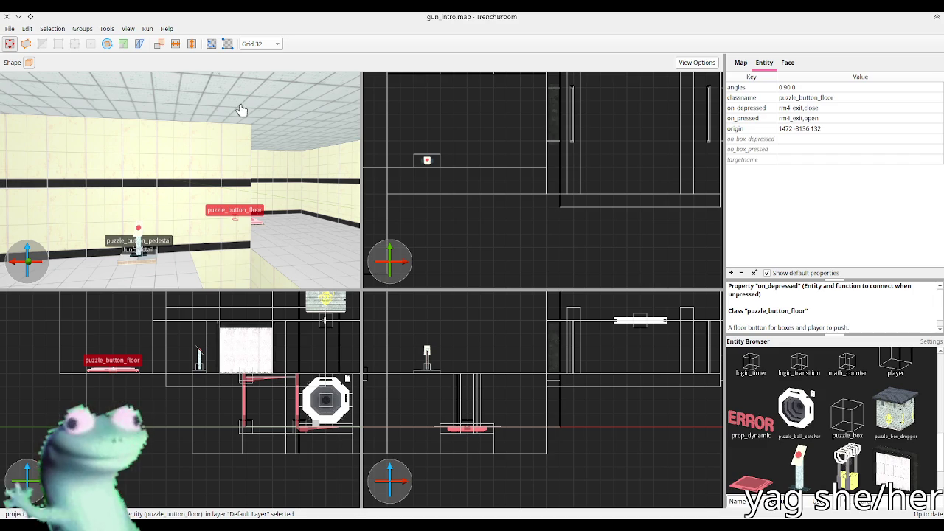
pyautogui.moveTo(241, 108); pyautogui.dragTo(148, 187)
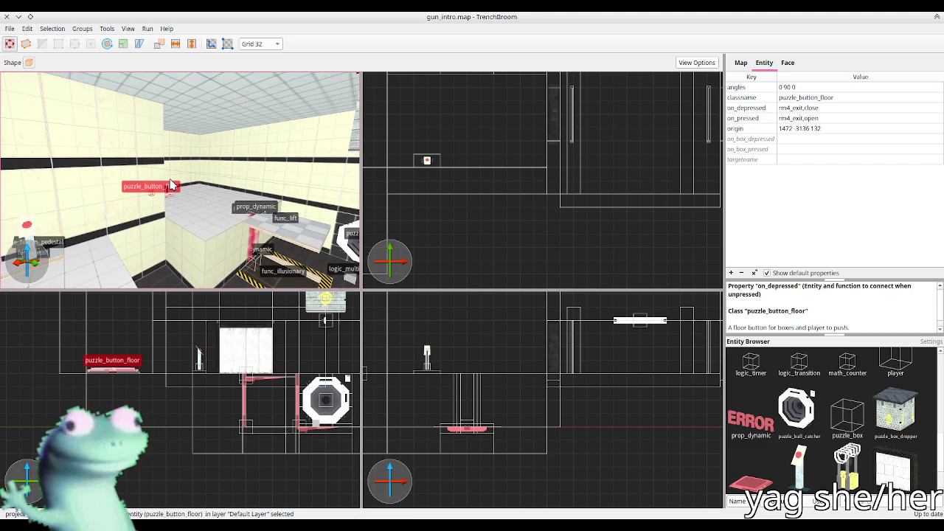
# Inspect the lift, pit, logic_multirelay and ball catcher, leaving nothing selected
pyautogui.press('Escape')
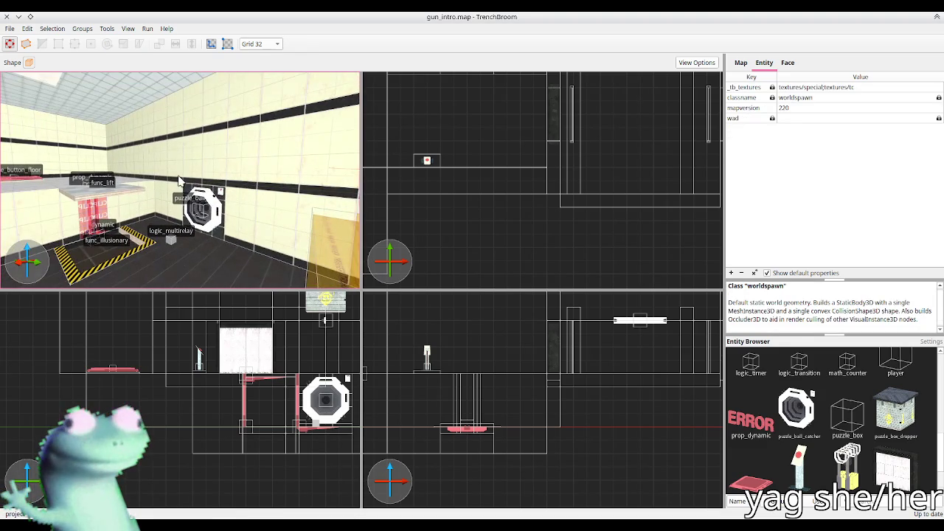
pyautogui.moveTo(178, 190)
pyautogui.mouseDown()
pyautogui.moveTo(164, 228)
pyautogui.moveTo(150, 190)
pyautogui.moveTo(123, 196)
pyautogui.moveTo(132, 202)
pyautogui.moveTo(120, 197)
pyautogui.moveTo(184, 196)
pyautogui.moveTo(90, 201)
pyautogui.mouseUp()
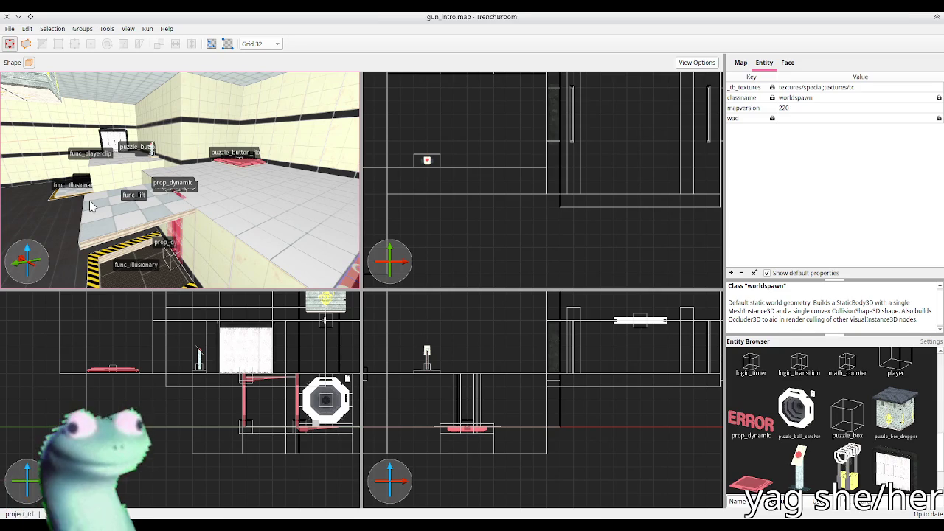
pyautogui.moveTo(90, 206)
pyautogui.mouseDown()
pyautogui.moveTo(123, 197)
pyautogui.moveTo(170, 211)
pyautogui.moveTo(224, 201)
pyautogui.moveTo(195, 200)
pyautogui.mouseUp()
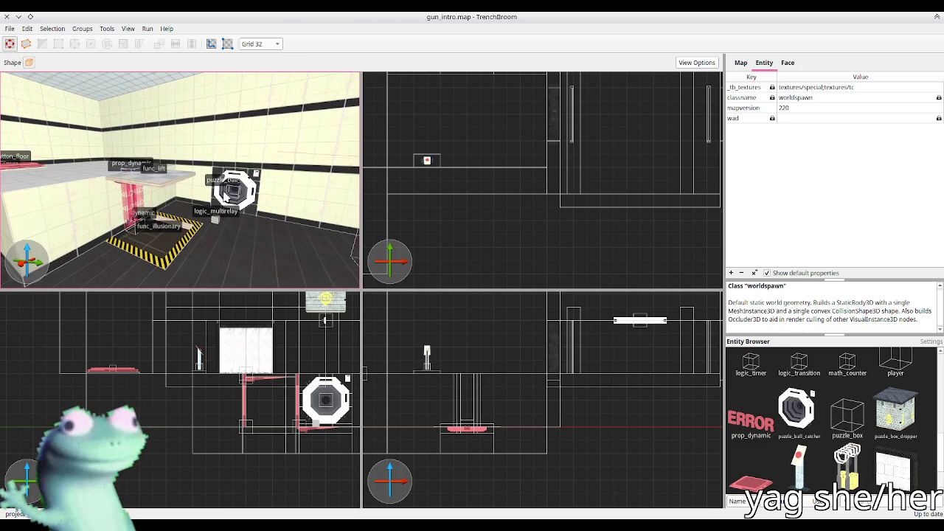
pyautogui.click(216, 220)
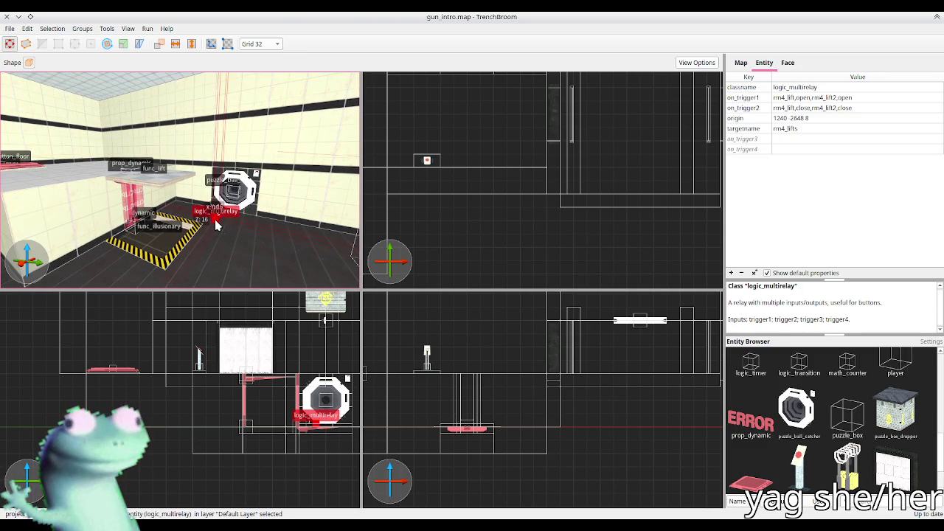
pyautogui.click(229, 193)
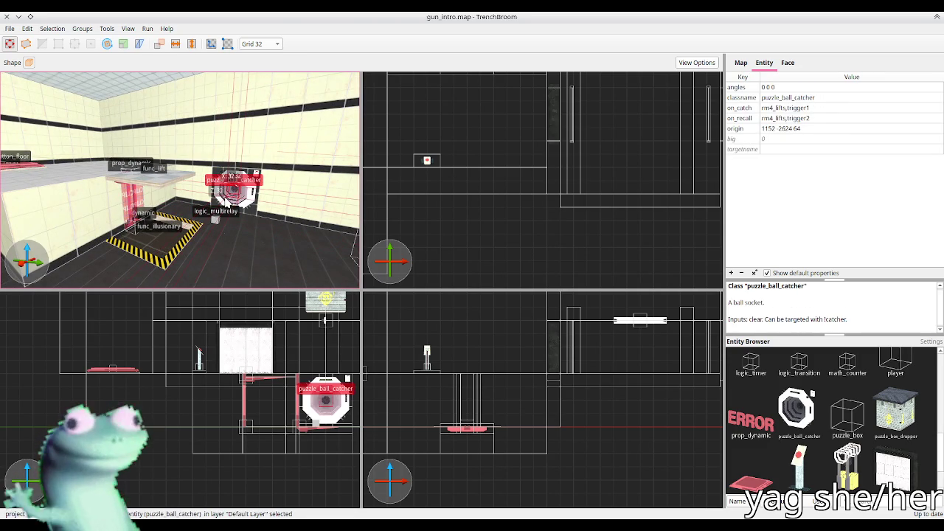
pyautogui.press('Escape')
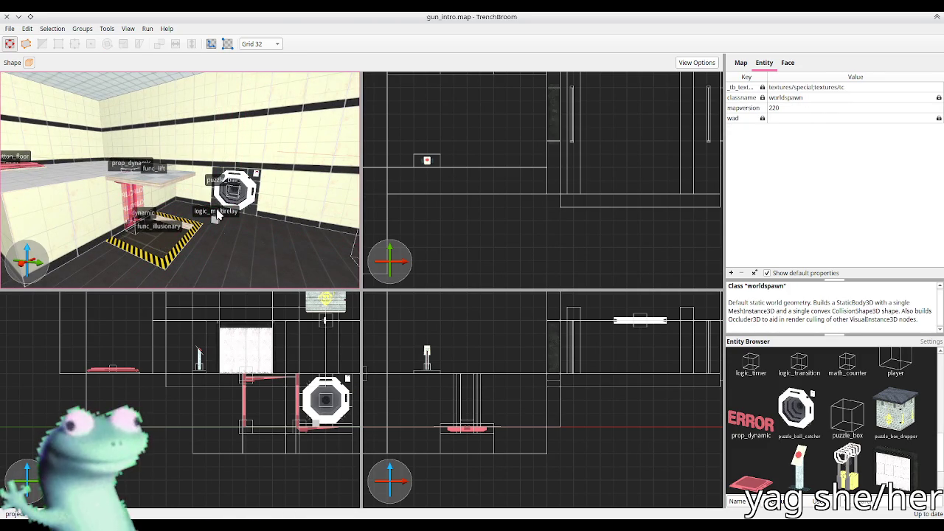
# Fly into the pedestal room, then switch to Godot and select FuncGodotMap
pyautogui.moveTo(216, 221)
pyautogui.mouseDown()
pyautogui.moveTo(156, 225)
pyautogui.moveTo(178, 227)
pyautogui.mouseUp()
pyautogui.press('d')
pyautogui.press('w')
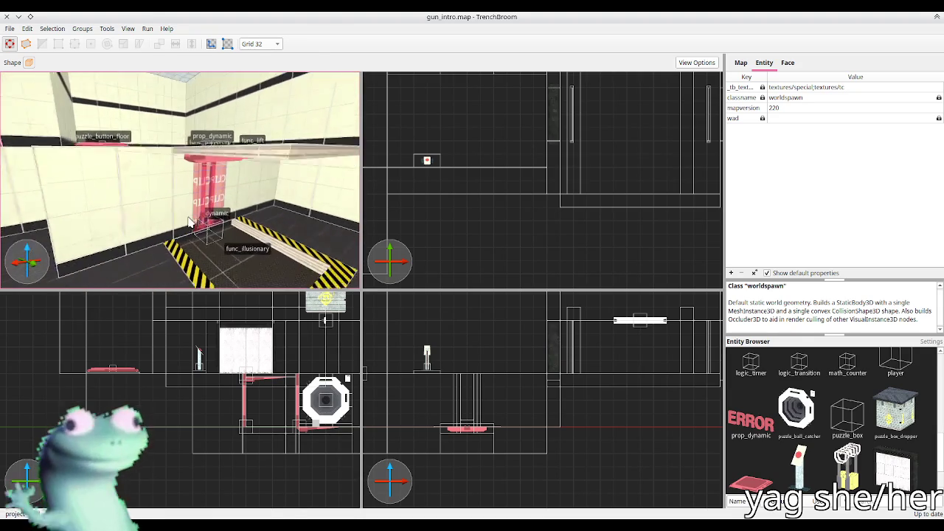
pyautogui.moveTo(178, 226); pyautogui.dragTo(159, 223)
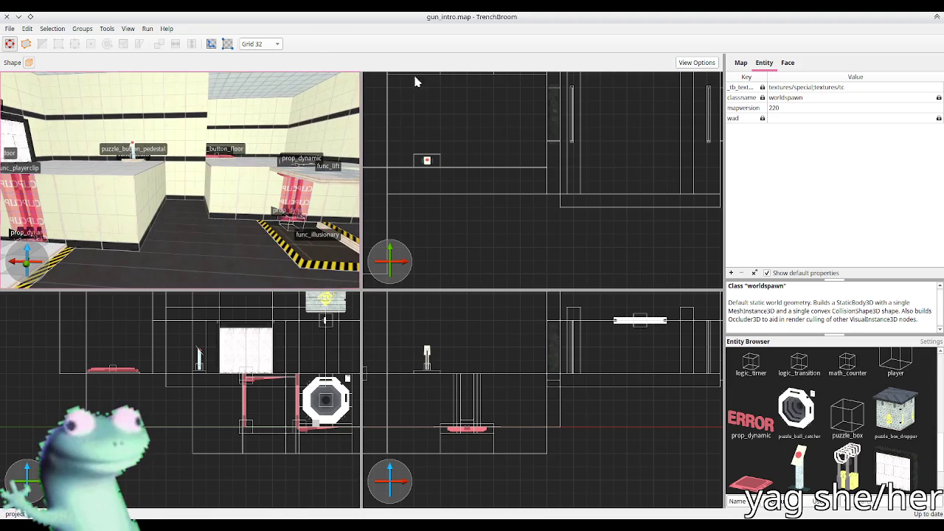
pyautogui.hotkey('alt', 'Tab')
pyautogui.click(807, 104)
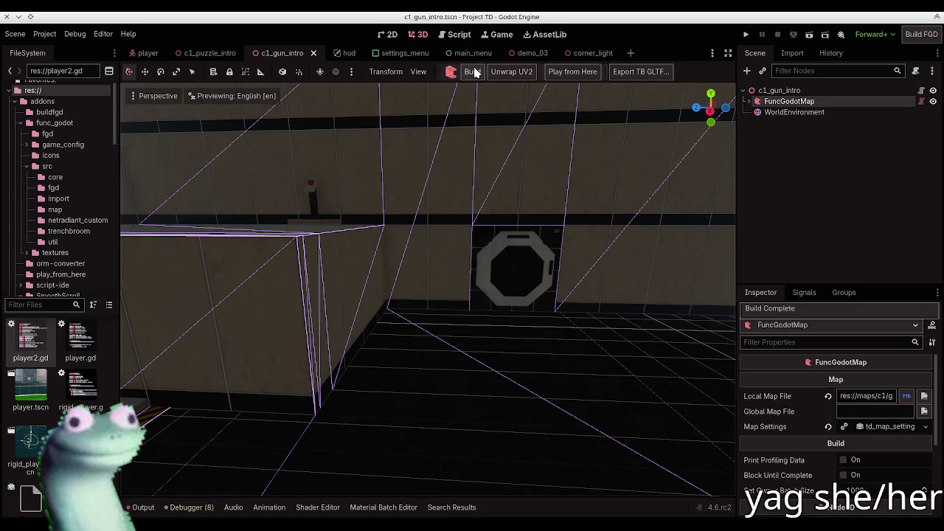
# Rebuild and save the c1_gun_intro scene, glance at the pit, then return to TrenchBroom
pyautogui.click(472, 72)
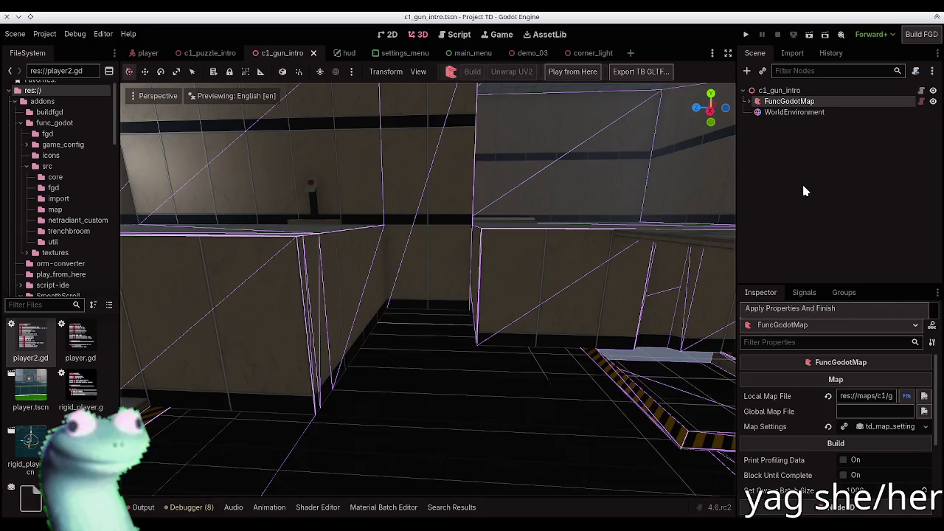
pyautogui.hotkey('ctrl', 's')
pyautogui.moveTo(411, 257)
pyautogui.mouseDown()
pyautogui.moveTo(399, 251)
pyautogui.moveTo(443, 254)
pyautogui.moveTo(411, 257)
pyautogui.mouseUp()
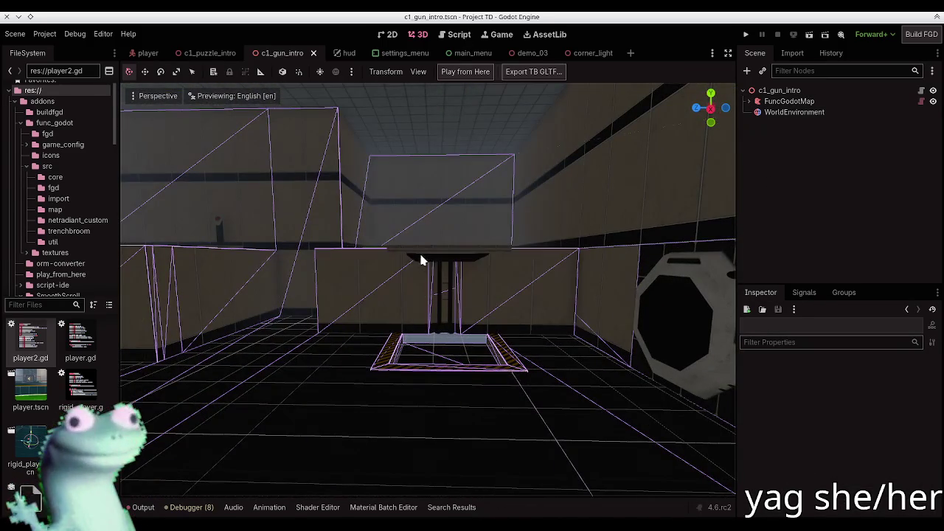
pyautogui.hotkey('alt', 'Tab')
pyautogui.scroll(10, 201, 205)
pyautogui.scroll(10, 138, 186)
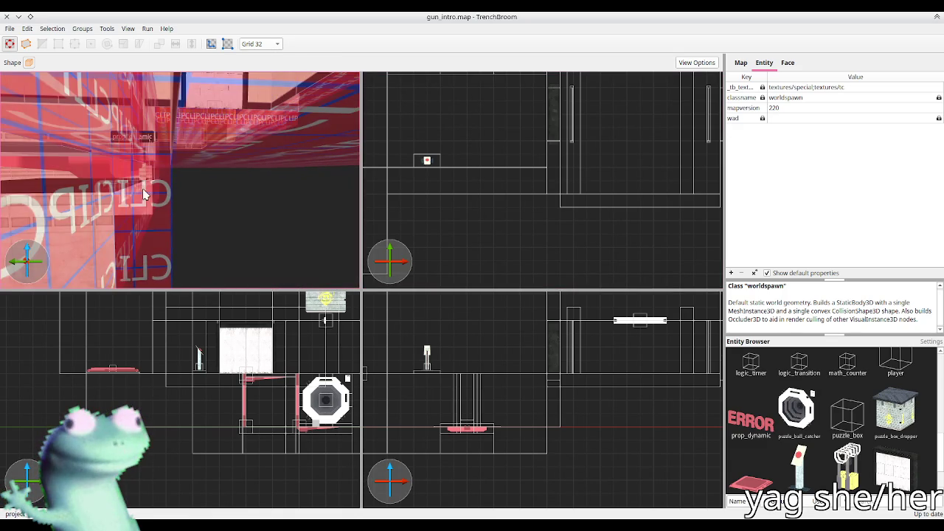
# Select the red CLIP brush and the pink brush by the pit
pyautogui.click(138, 186)
pyautogui.scroll(-5, 546, 173)
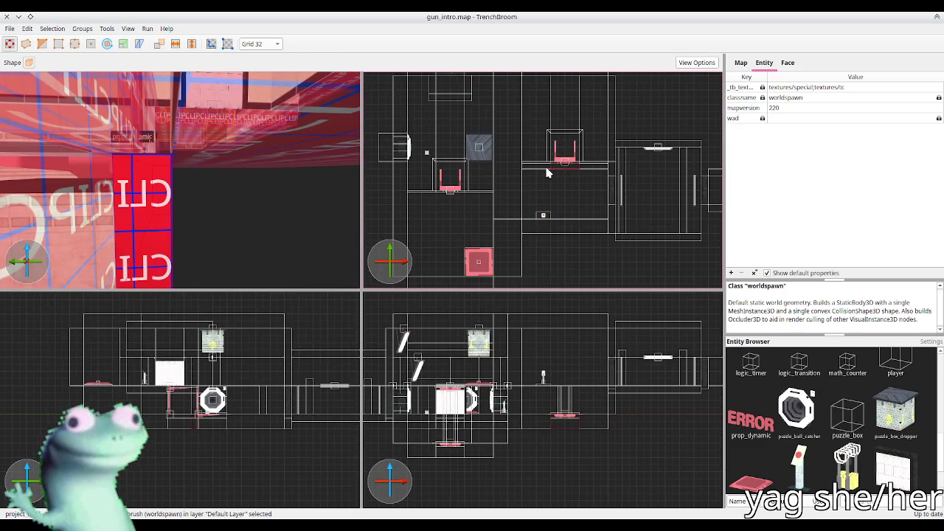
pyautogui.click(441, 190)
pyautogui.scroll(-10, 218, 161)
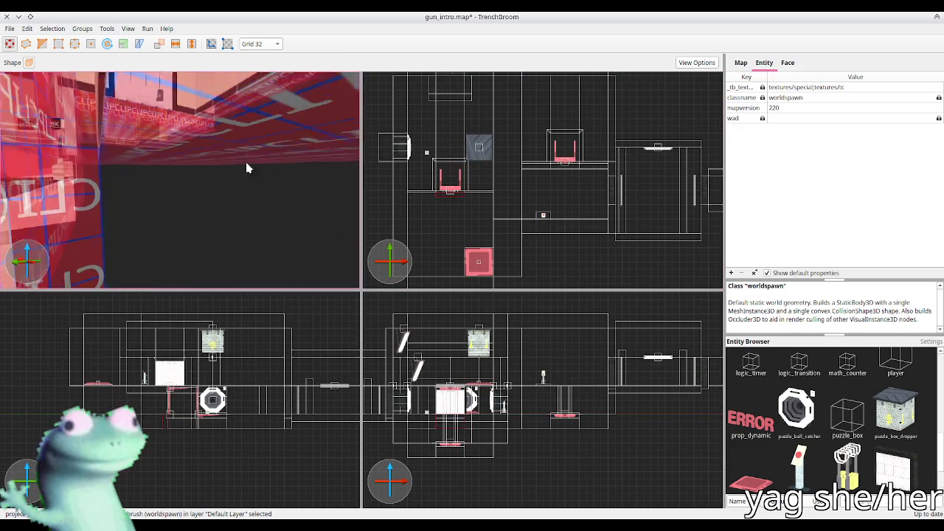
pyautogui.scroll(-5, 251, 171)
pyautogui.scroll(6, 247, 177)
pyautogui.moveTo(248, 179)
pyautogui.mouseDown()
pyautogui.moveTo(158, 169)
pyautogui.moveTo(169, 177)
pyautogui.moveTo(217, 160)
pyautogui.moveTo(226, 197)
pyautogui.moveTo(261, 200)
pyautogui.moveTo(280, 154)
pyautogui.moveTo(297, 161)
pyautogui.mouseUp()
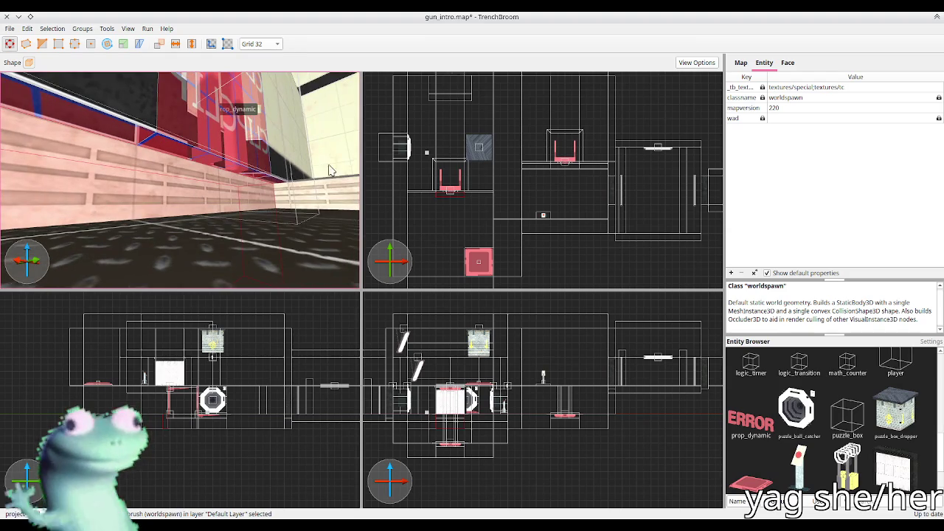
# Fly around the pit room and select the low railing wall in front
pyautogui.moveTo(181, 177)
pyautogui.mouseDown()
pyautogui.moveTo(146, 175)
pyautogui.moveTo(162, 184)
pyautogui.moveTo(120, 190)
pyautogui.moveTo(116, 206)
pyautogui.moveTo(162, 174)
pyautogui.moveTo(150, 198)
pyautogui.mouseUp()
pyautogui.press('w')
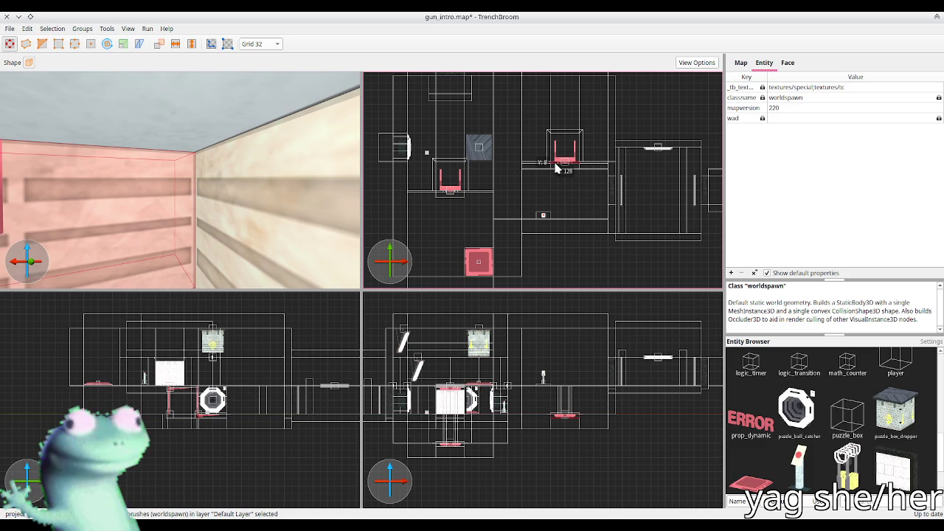
pyautogui.moveTo(555, 168); pyautogui.dragTo(449, 186)
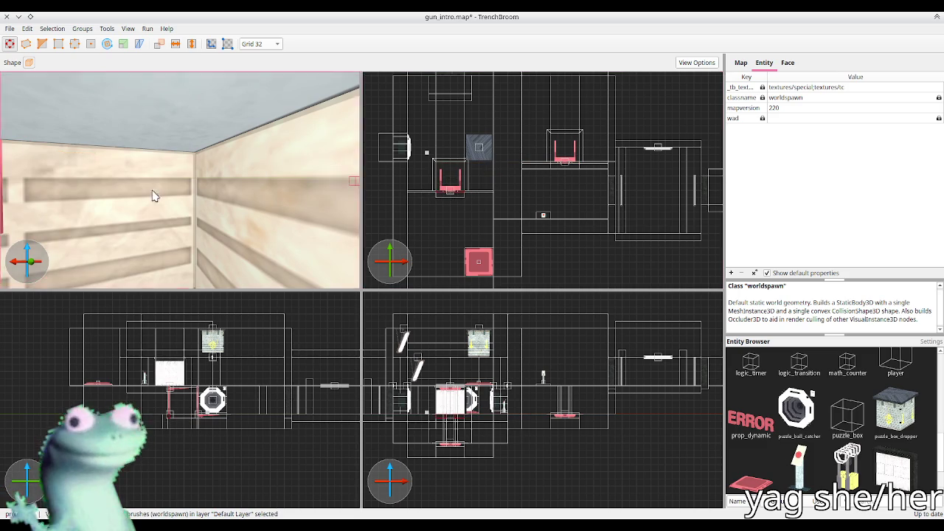
pyautogui.scroll(-5, 163, 194)
pyautogui.scroll(10, 174, 191)
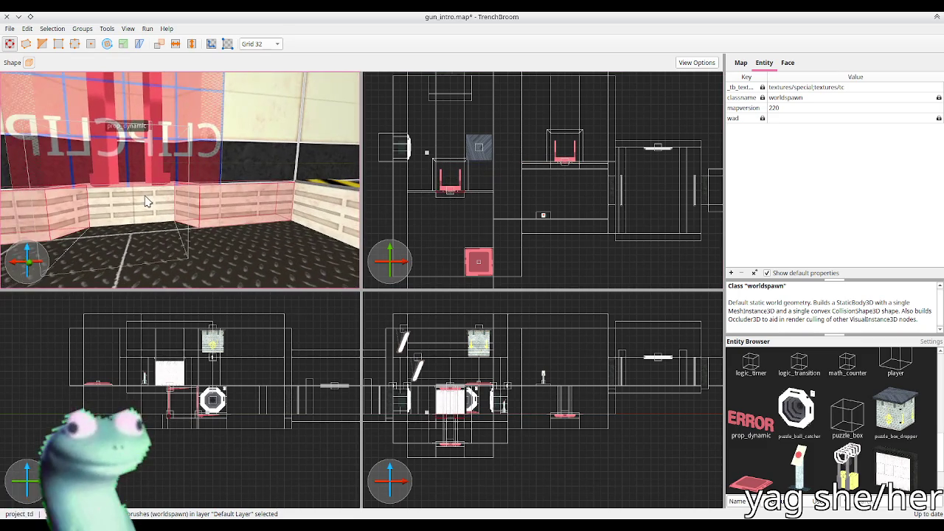
pyautogui.press('a')
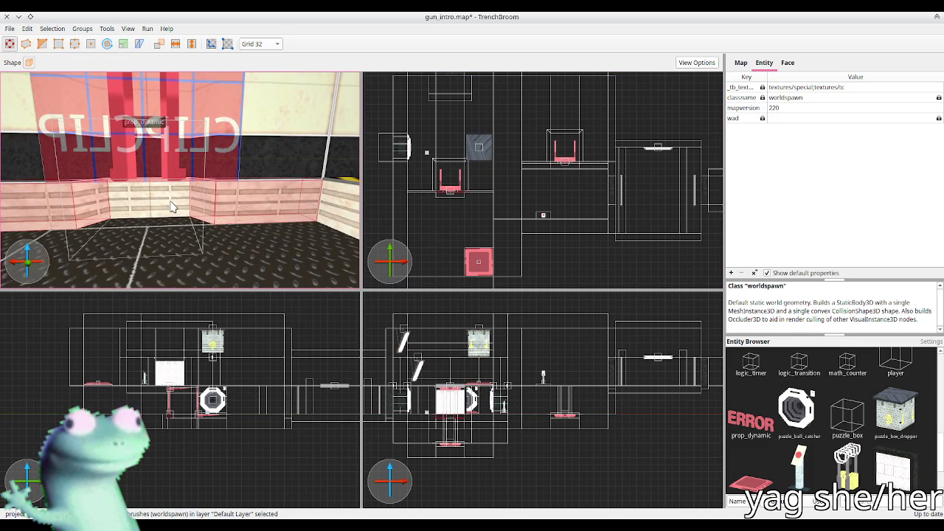
pyautogui.press('a')
pyautogui.scroll(-3, 167, 206)
pyautogui.scroll(3, 163, 206)
pyautogui.press('a')
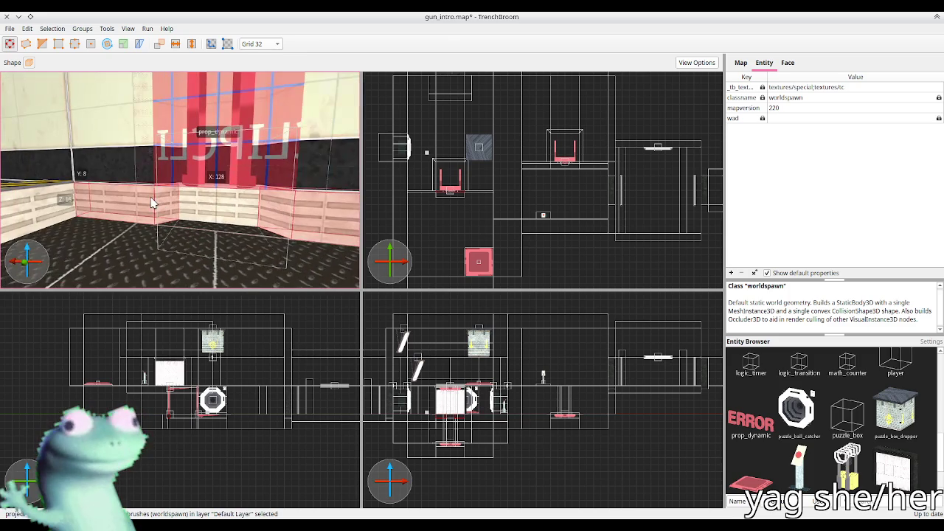
pyautogui.press('Escape')
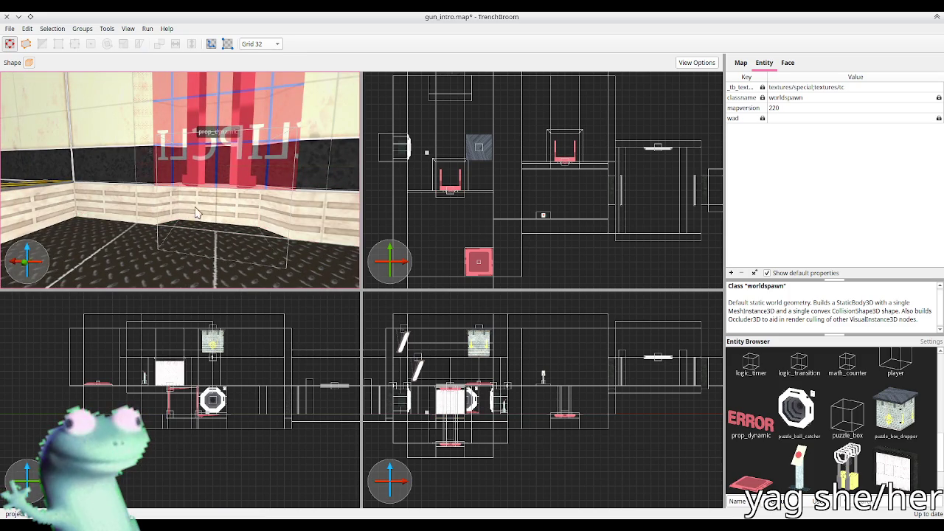
pyautogui.click(219, 215)
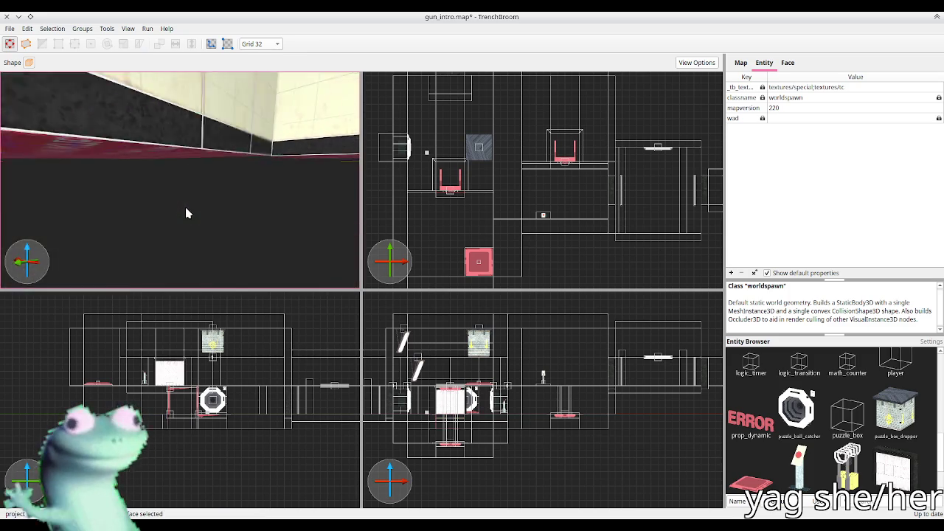
# Change the horizontal texture offset of the middle railing wall's wallpanel_side_01a face
pyautogui.hotkey('ctrl', '3')
pyautogui.scroll(5, 228, 214)
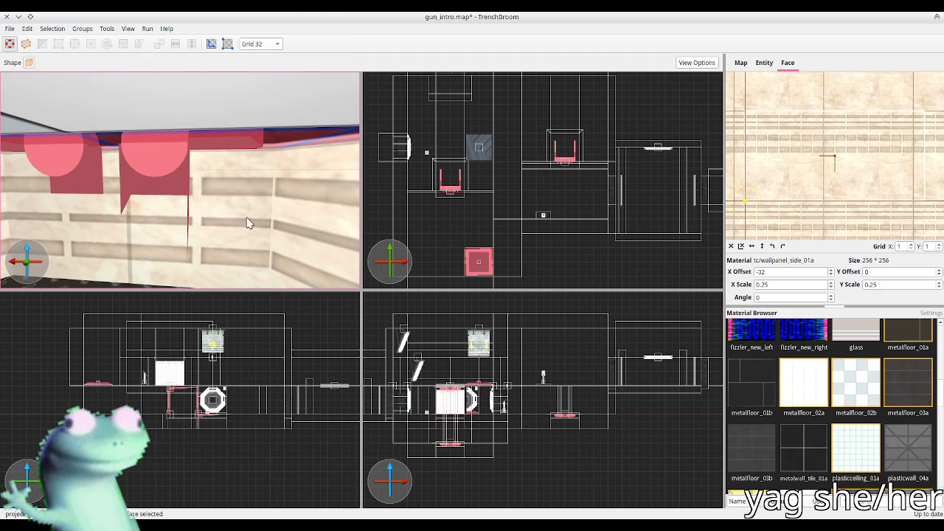
pyautogui.click(219, 216)
pyautogui.moveTo(207, 218); pyautogui.dragTo(225, 212)
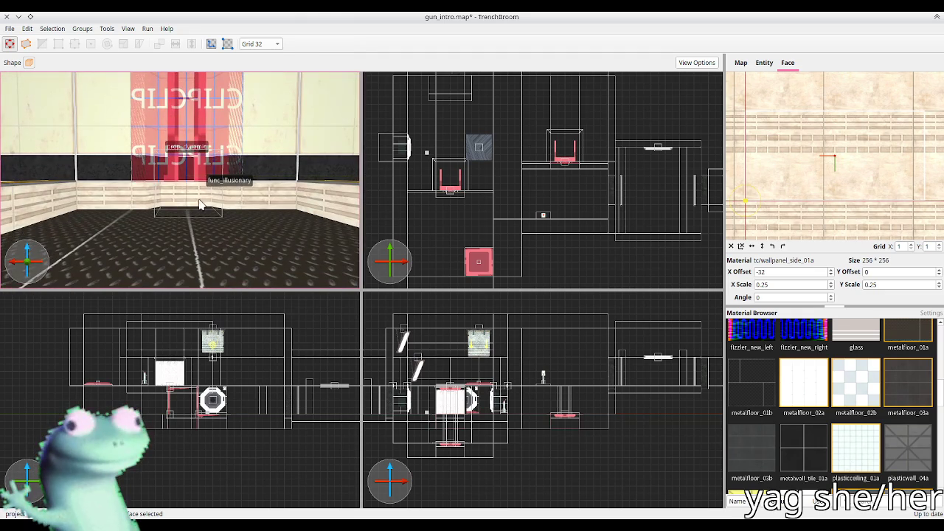
pyautogui.click(775, 272)
pyautogui.write('0')
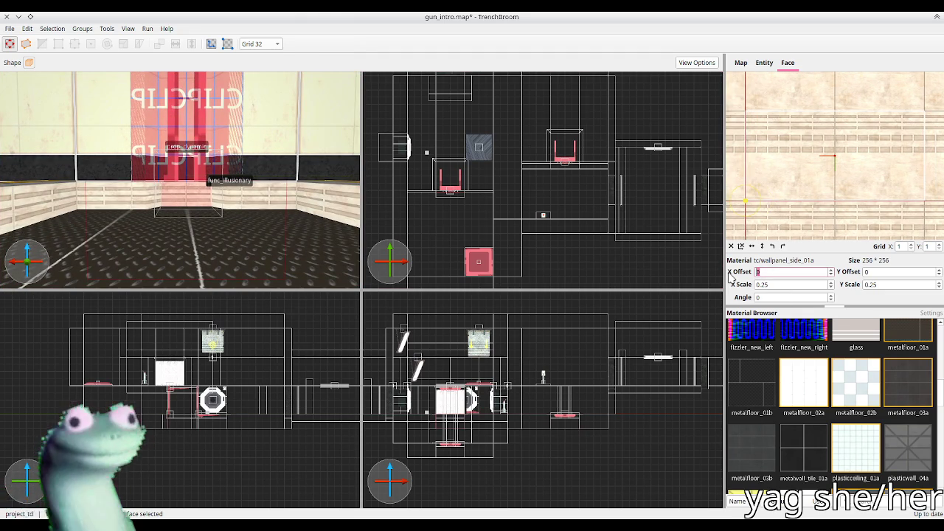
pyautogui.scroll(5, 273, 235)
pyautogui.scroll(-3, 274, 240)
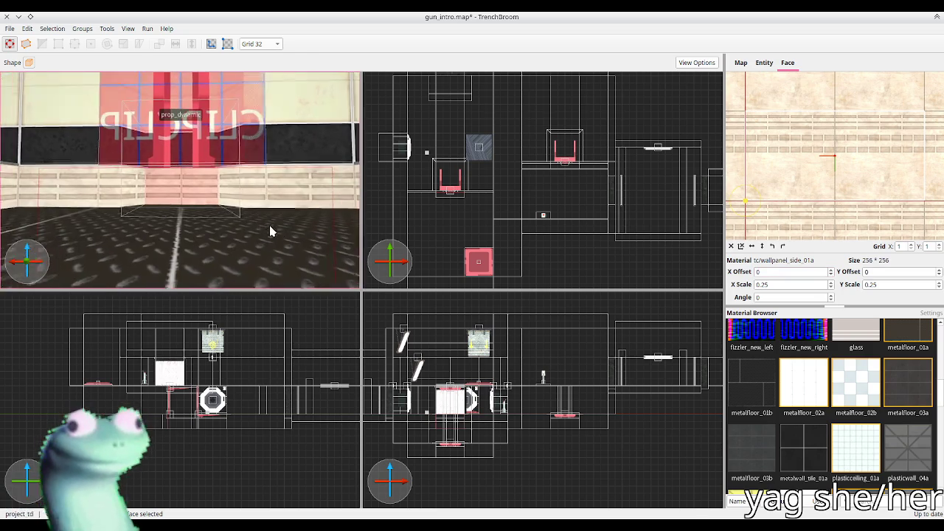
pyautogui.scroll(1, 795, 272)
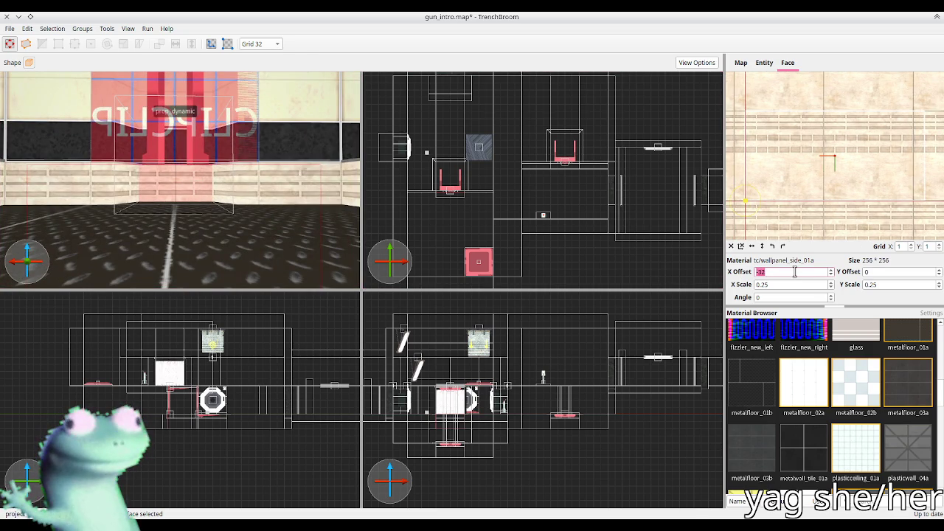
# Check the left and right railing faces' alignment, then switch to the web browser
pyautogui.click(265, 195)
pyautogui.scroll(2, 274, 195)
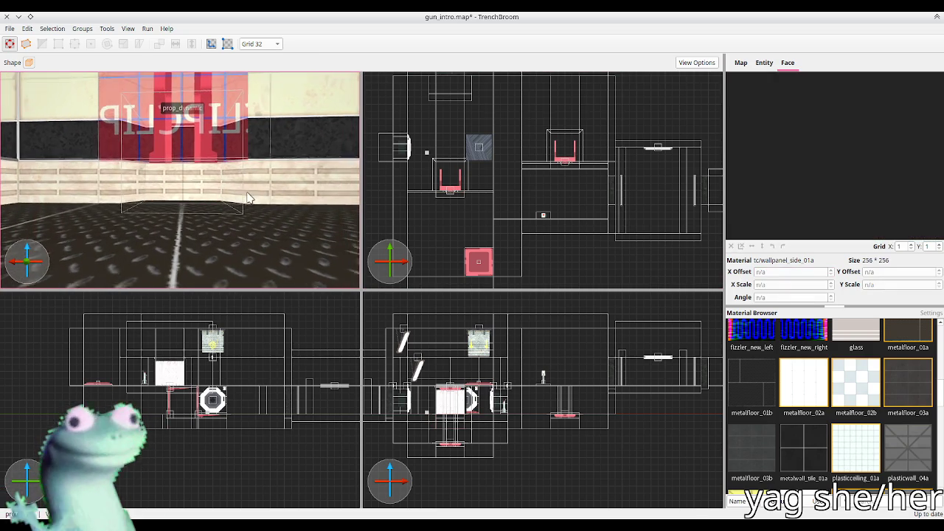
pyautogui.keyDown('shift'); pyautogui.click(279, 195); pyautogui.keyUp('shift')
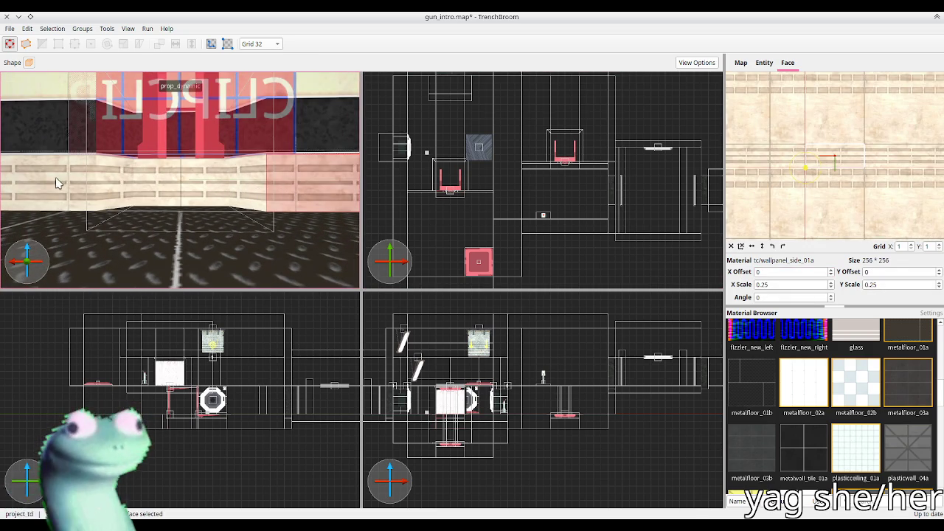
pyautogui.click(57, 183)
pyautogui.click(120, 212)
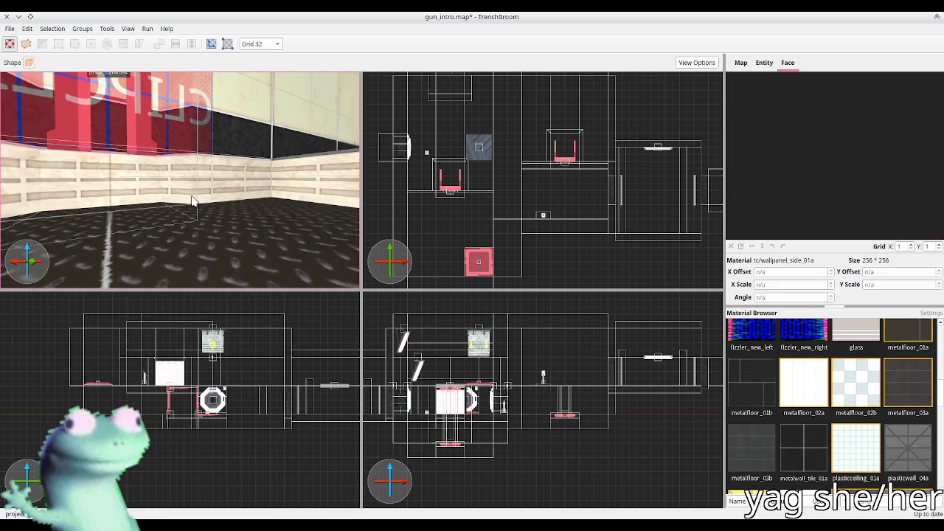
pyautogui.press('w')
pyautogui.press('w')
pyautogui.press('w')
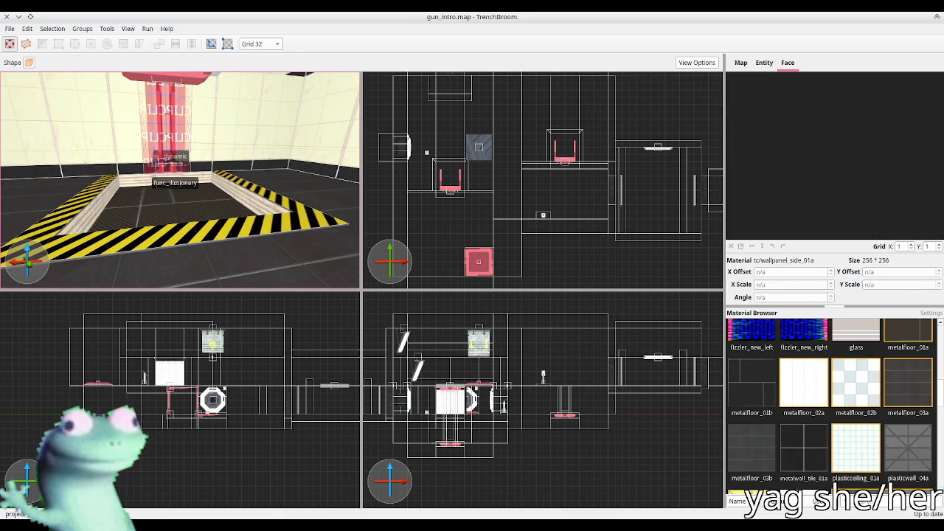
pyautogui.hotkey('alt', 'Tab')
pyautogui.click(257, 22)
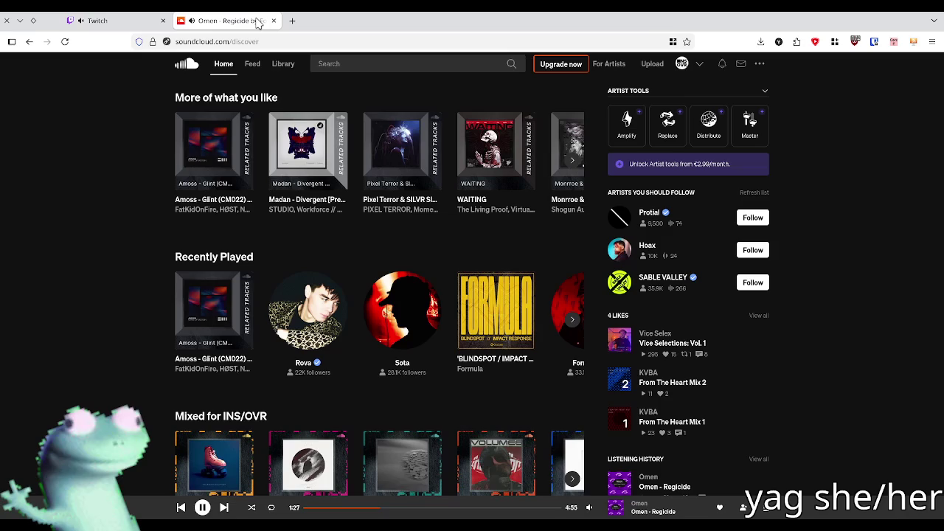
pyautogui.click(661, 487)
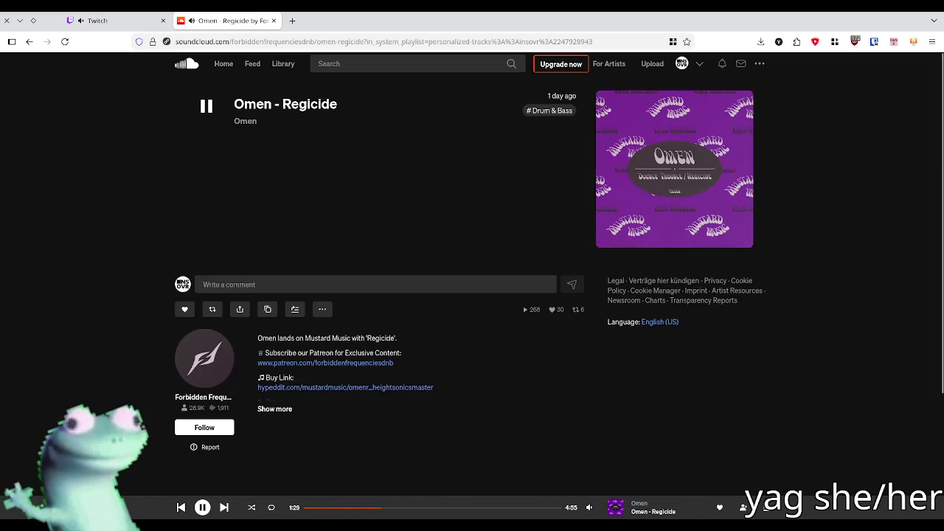
pyautogui.moveTo(387, 41)
pyautogui.mouseDown()
pyautogui.moveTo(221, 52)
pyautogui.moveTo(125, 205)
pyautogui.mouseUp()
pyautogui.click(228, 169)
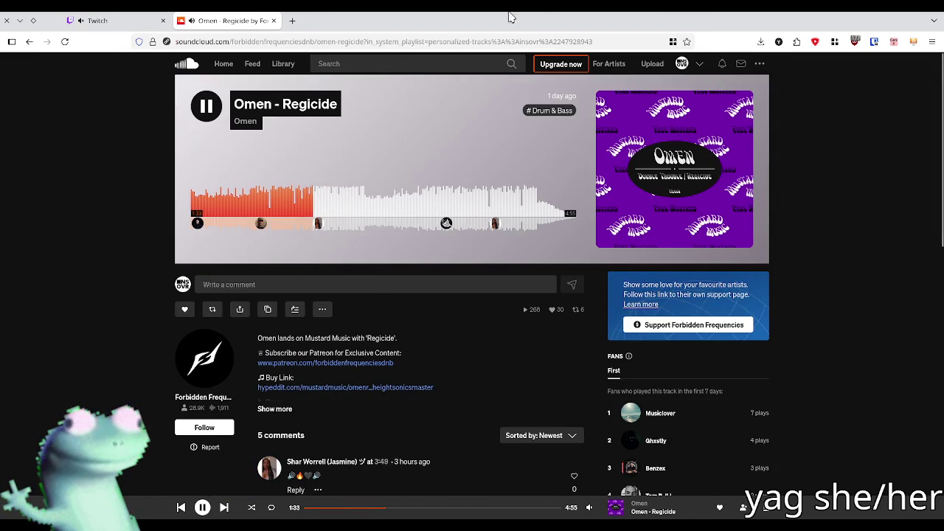
pyautogui.hotkey('alt', 'Tab')
pyautogui.hotkey('alt', 'Tab')
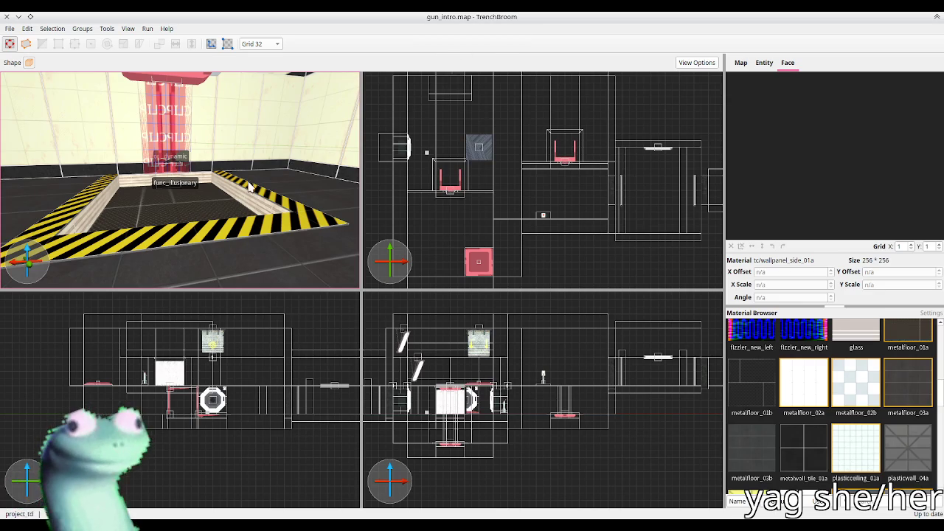
pyautogui.moveTo(240, 186)
pyautogui.mouseDown()
pyautogui.moveTo(226, 154)
pyautogui.moveTo(221, 189)
pyautogui.mouseUp()
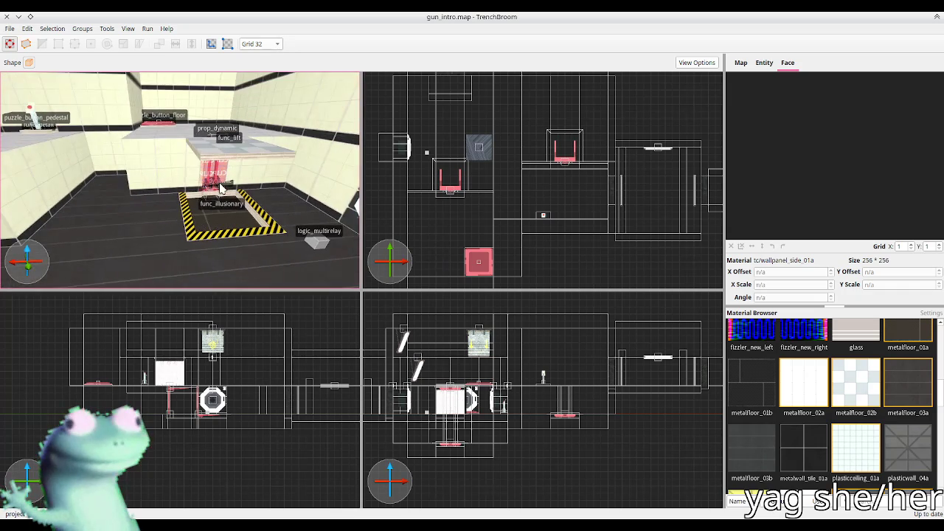
# Rebuild c1_gun_intro from FuncGodotMap in Godot and play from the current view
pyautogui.hotkey('alt', 'Tab')
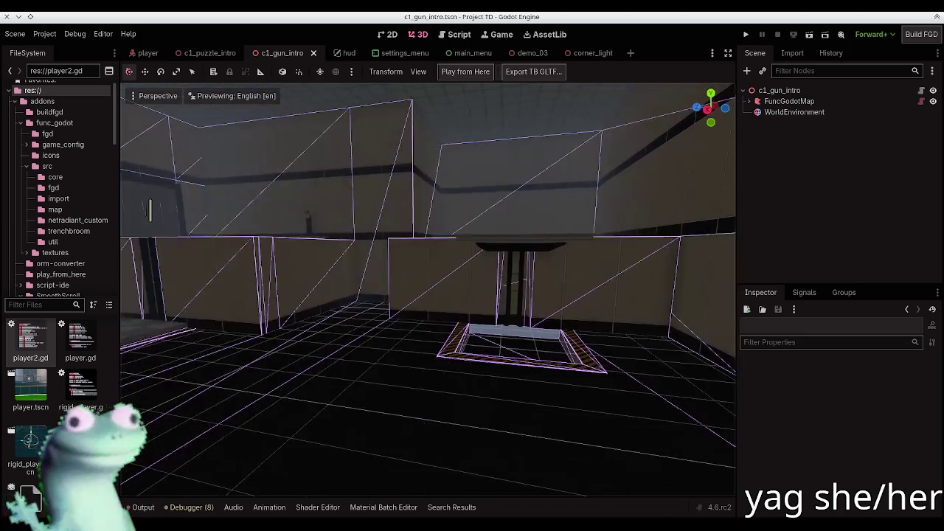
pyautogui.click(761, 99)
pyautogui.click(473, 74)
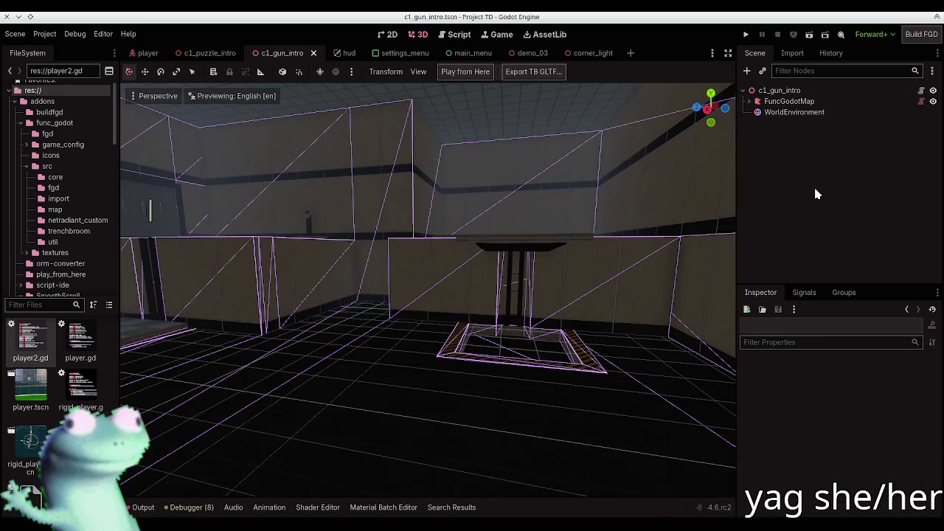
pyautogui.moveTo(510, 213); pyautogui.dragTo(506, 213)
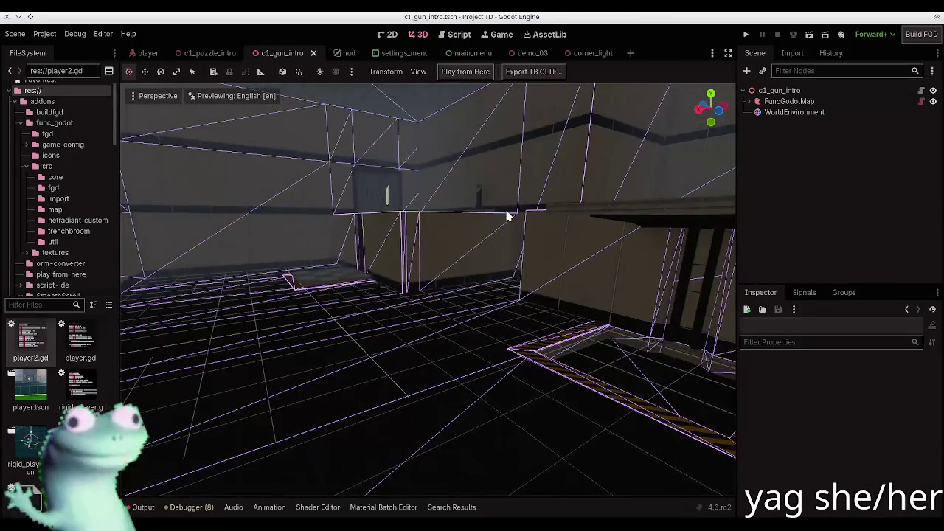
pyautogui.click(457, 73)
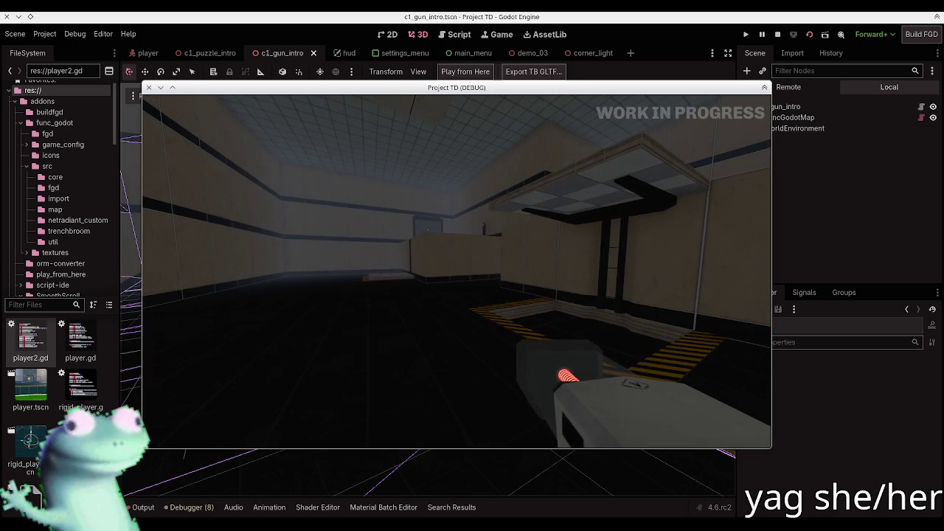
# Enable full-bright lighting with mat_fullbright 1 in the in-game console
pyautogui.press('`')
pyautogui.write('mat_fullbright')
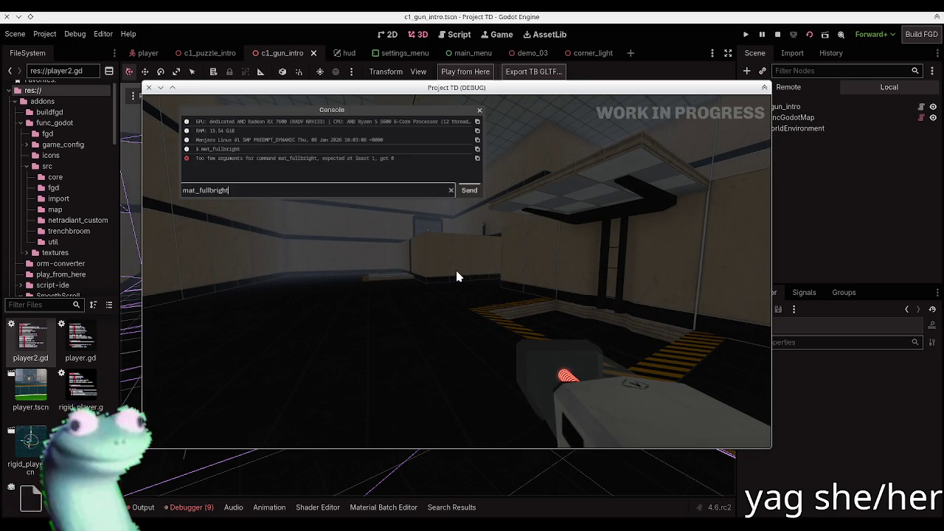
pyautogui.write('1')
pyautogui.press('Return')
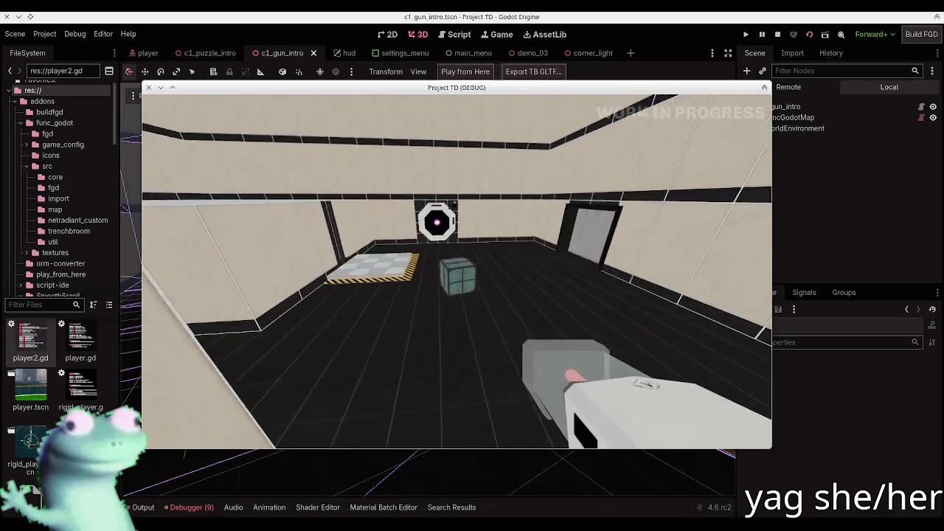
# Pick up and drop the cube twice, then quit the game and return to TrenchBroom
pyautogui.press('e')
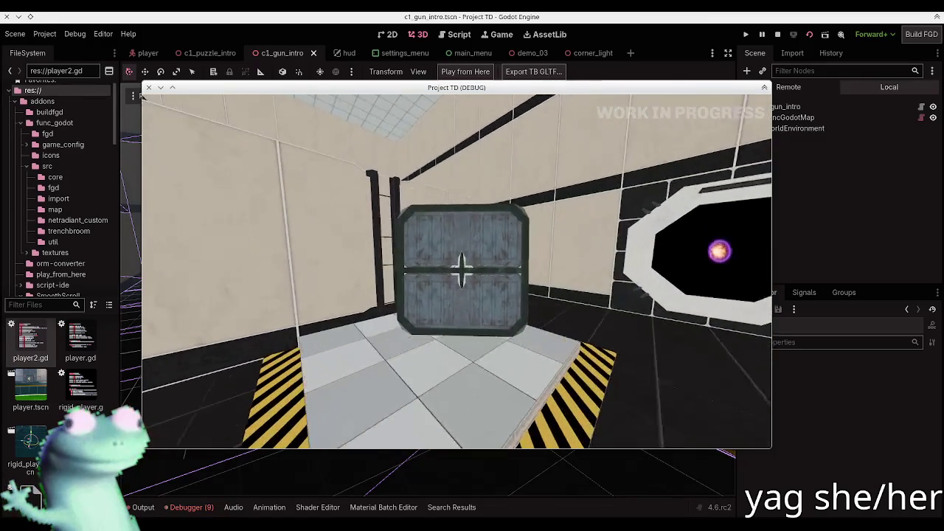
pyautogui.press('e')
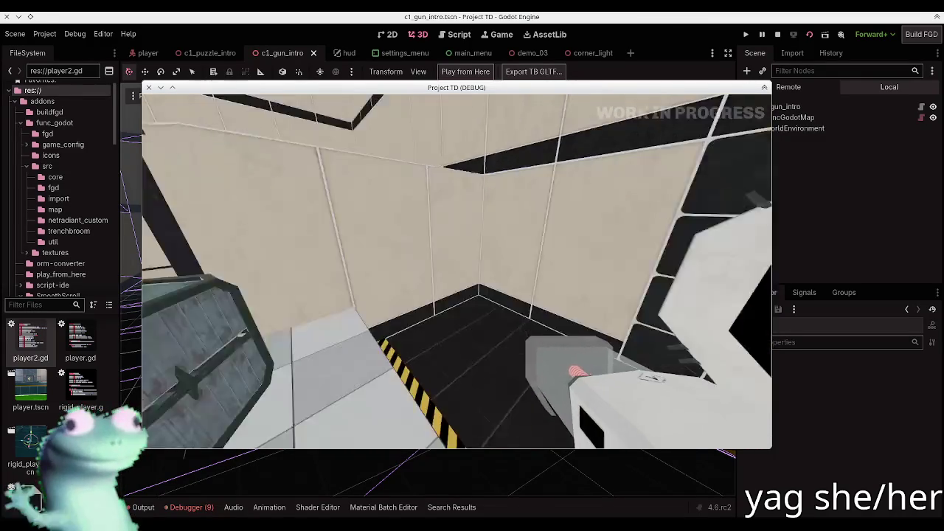
pyautogui.press('e')
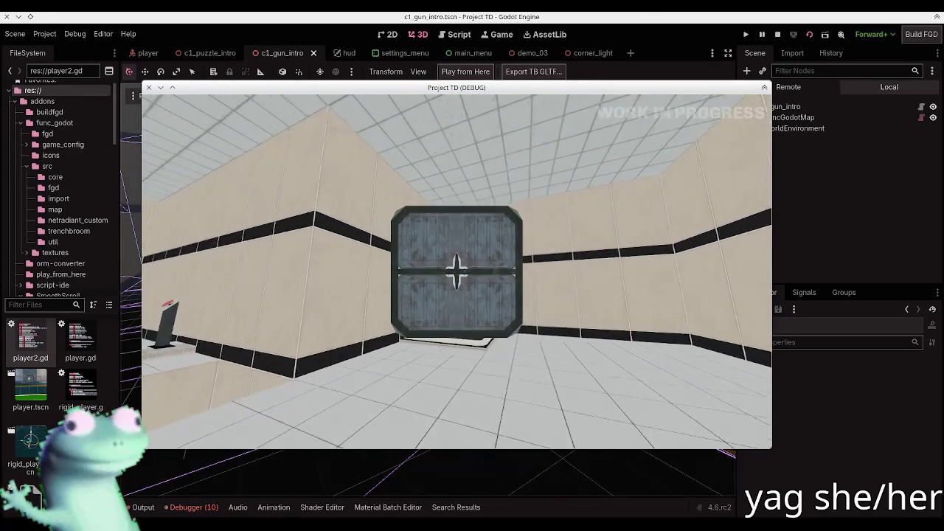
pyautogui.press('e')
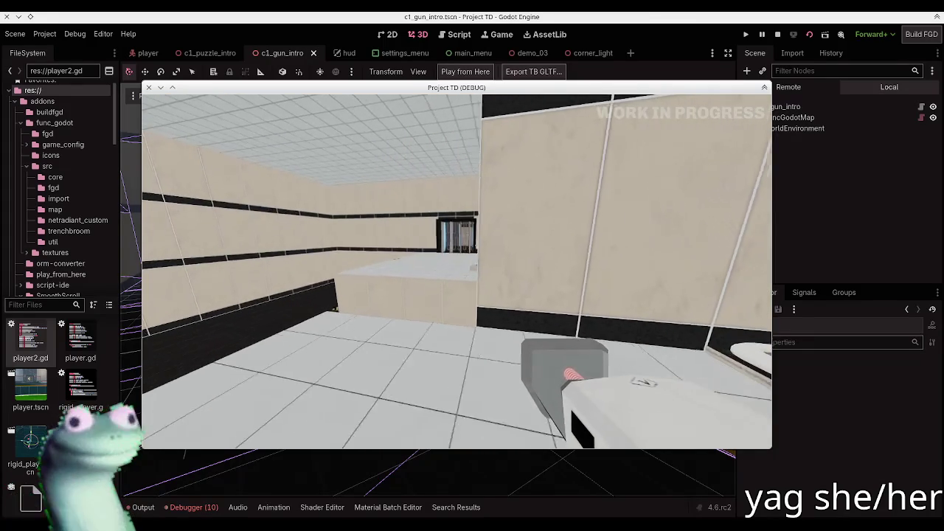
pyautogui.press('w')
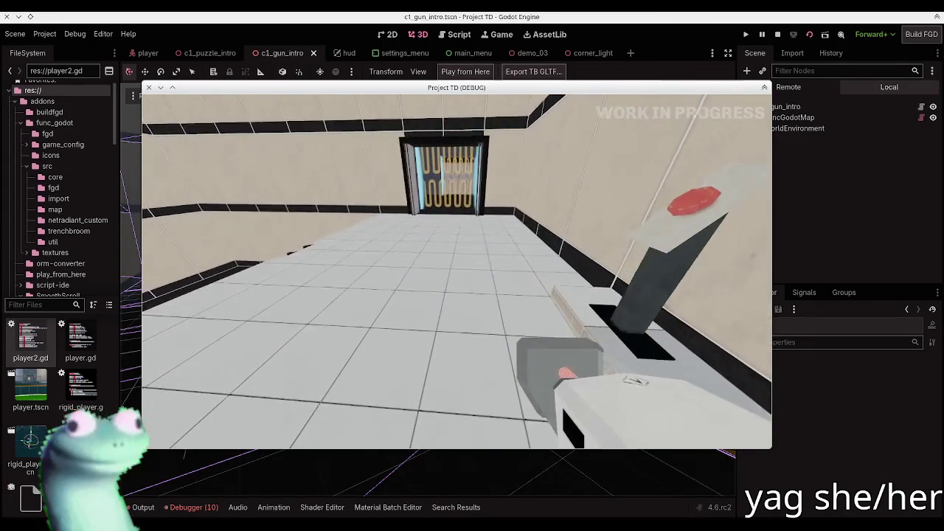
pyautogui.press('Escape')
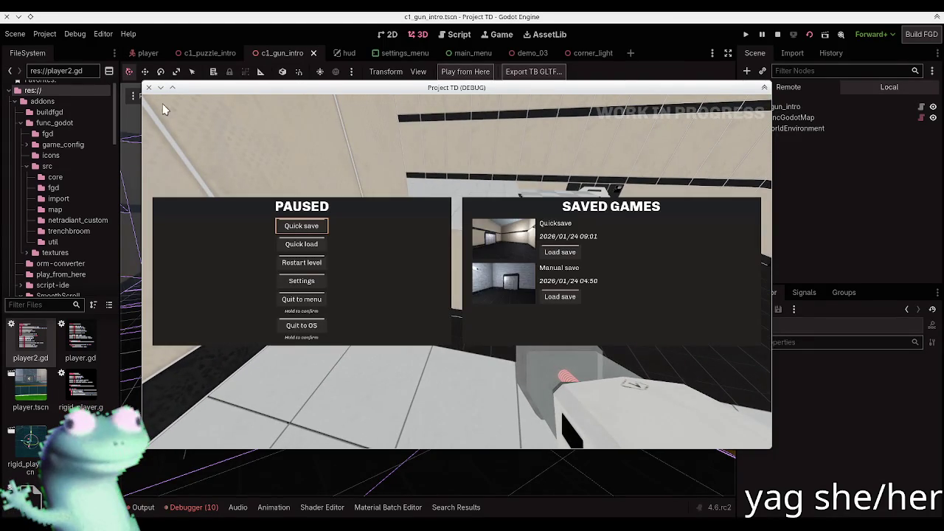
pyautogui.click(150, 89)
pyautogui.hotkey('alt', 'Tab')
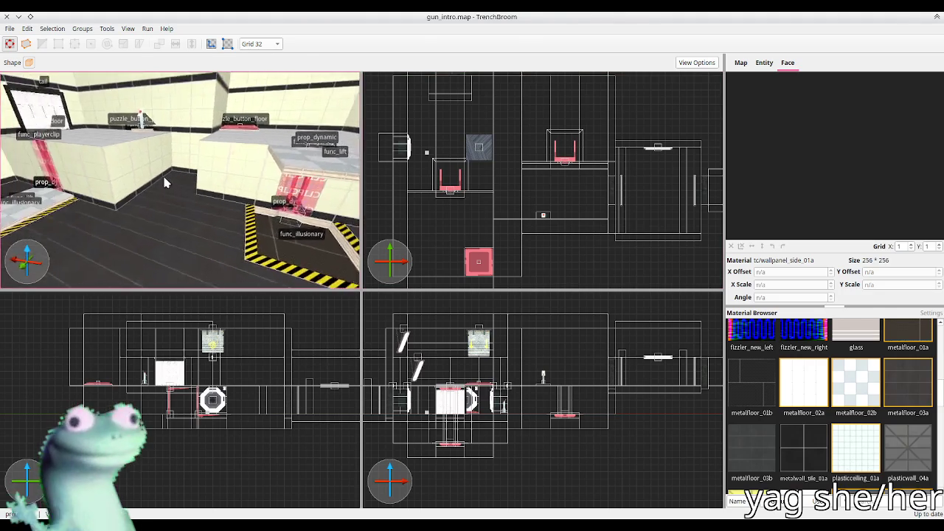
# Select the raised floor brush and look down at it and the striped floor
pyautogui.moveTo(174, 157)
pyautogui.mouseDown()
pyautogui.moveTo(172, 192)
pyautogui.moveTo(183, 191)
pyautogui.mouseUp()
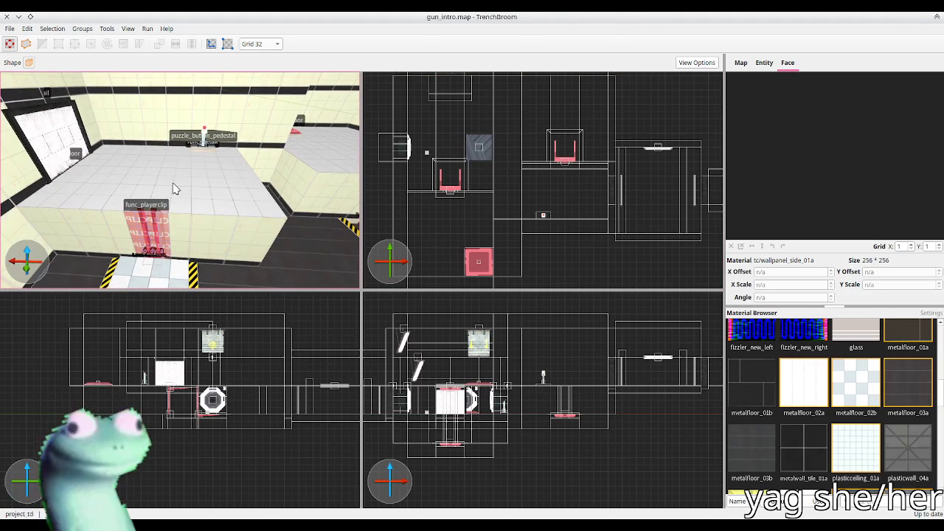
pyautogui.click(158, 160)
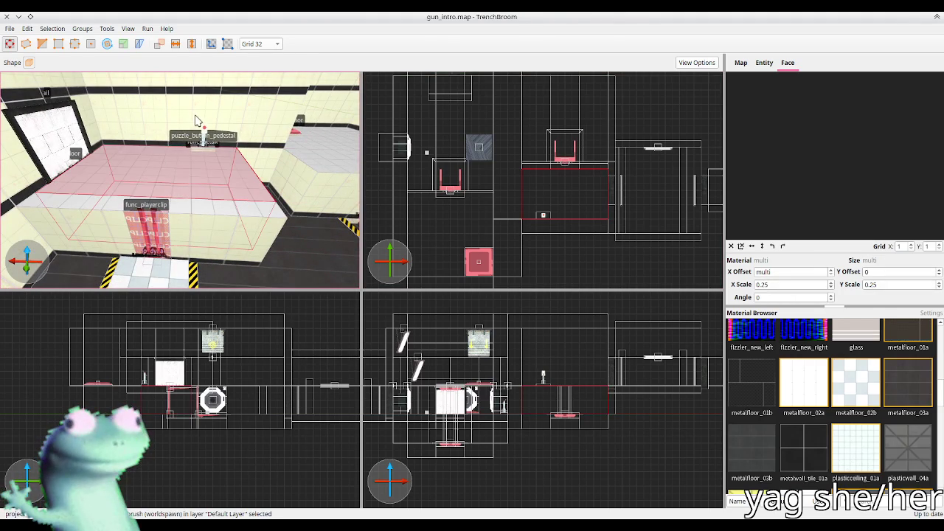
pyautogui.moveTo(227, 191); pyautogui.dragTo(236, 258)
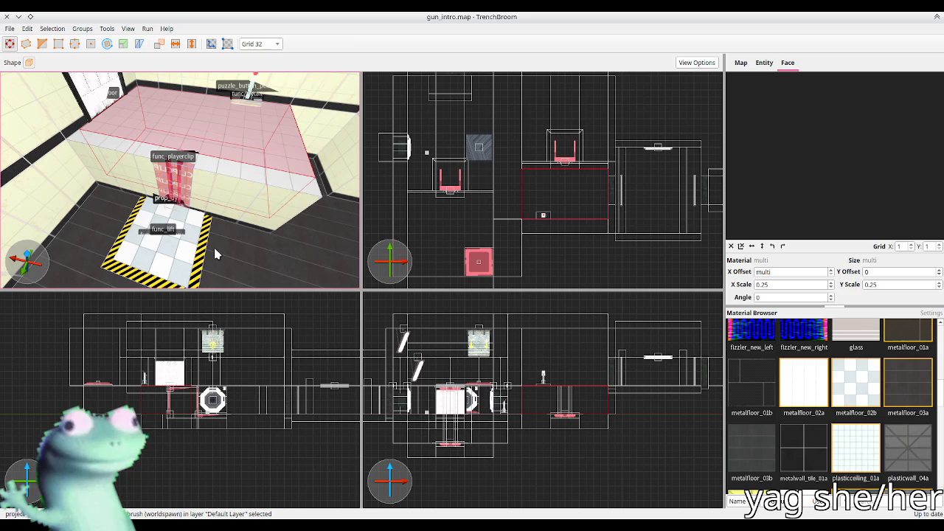
pyautogui.press('Escape')
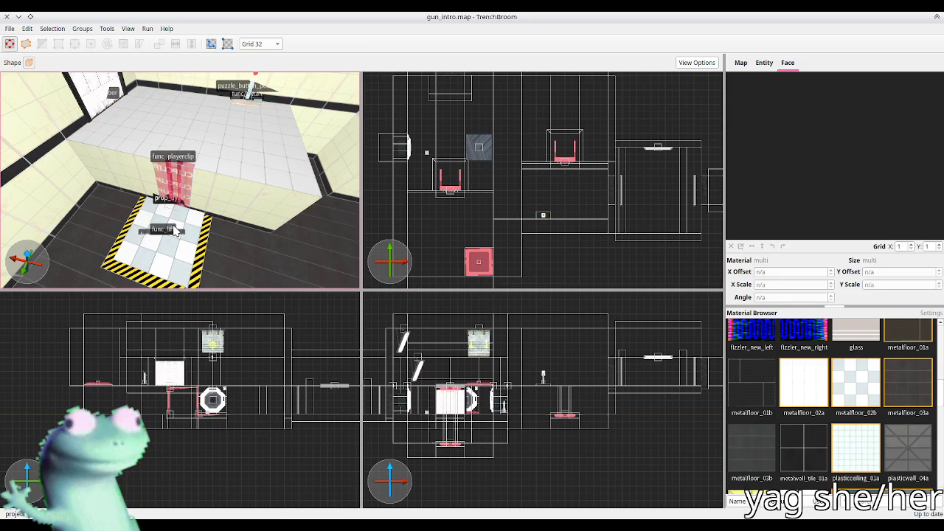
# Ungroup the puzzle room group with Ctrl+Shift+G, then clear the selection
pyautogui.hotkey('ctrl', 'a')
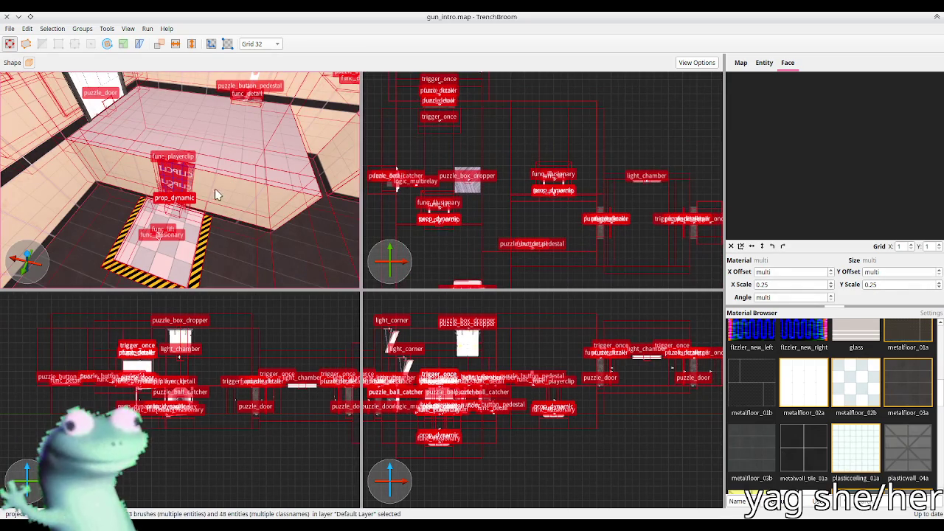
pyautogui.press('Escape')
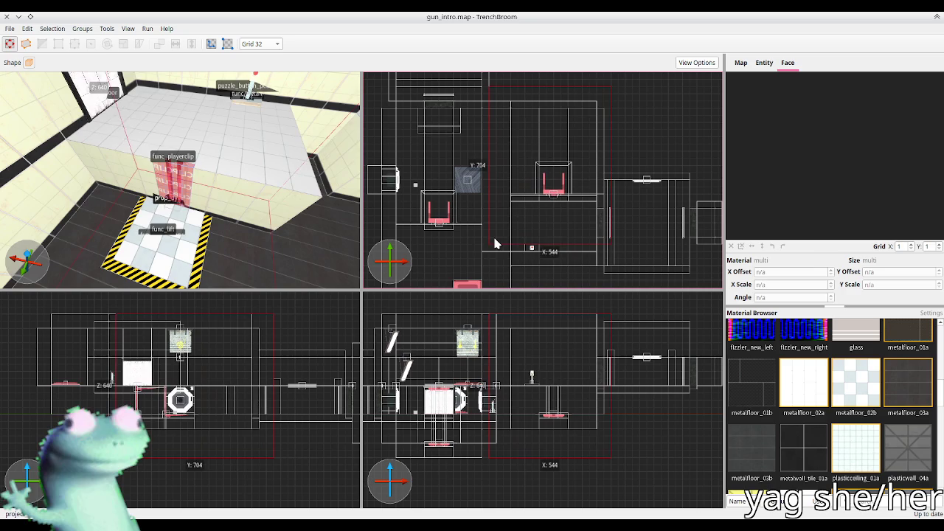
pyautogui.click(496, 250)
pyautogui.hotkey('ctrl', 'shift', 'g')
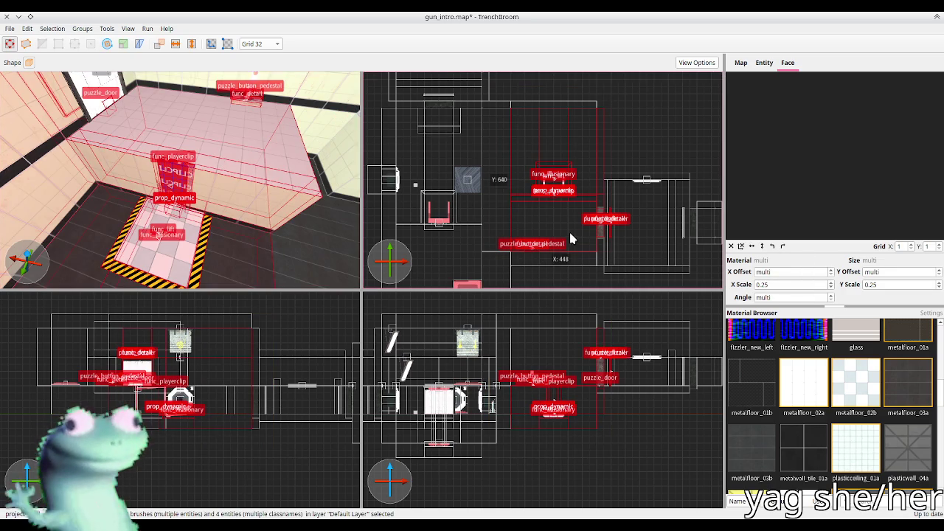
pyautogui.press('Escape')
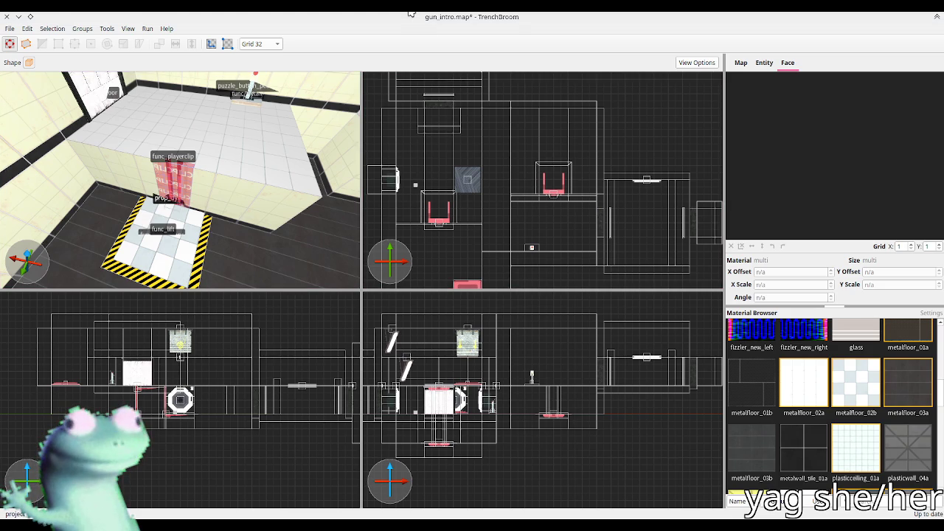
# Save gun_intro.map
pyautogui.click(575, 28)
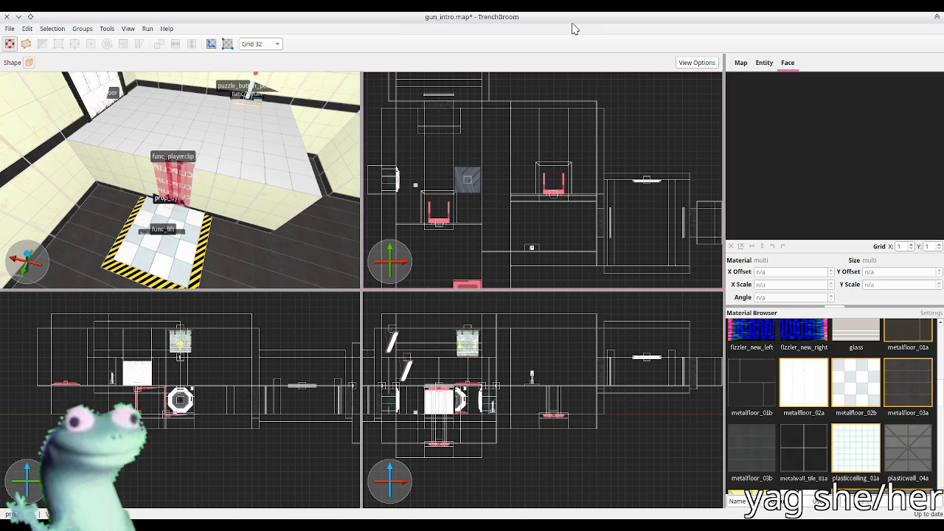
pyautogui.hotkey('ctrl', 's')
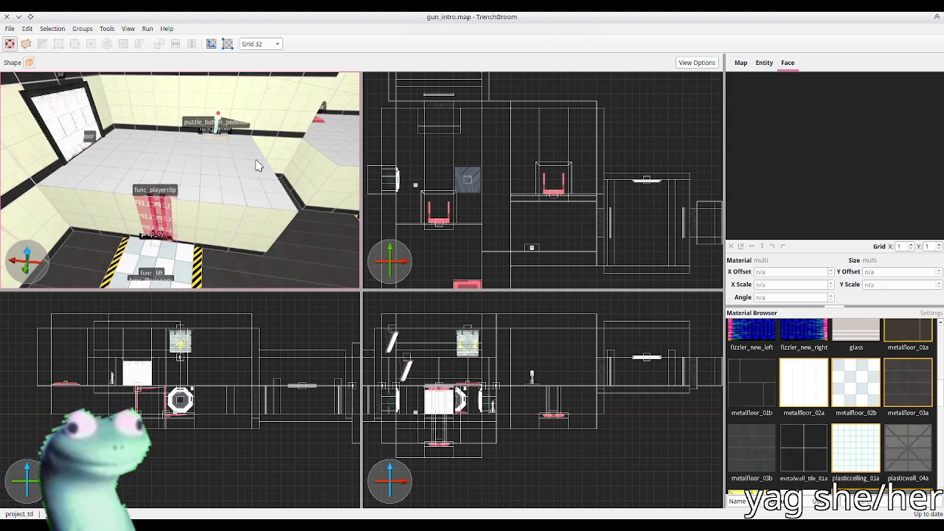
pyautogui.scroll(2, 259, 158)
pyautogui.moveTo(259, 159)
pyautogui.mouseDown()
pyautogui.moveTo(261, 144)
pyautogui.moveTo(173, 225)
pyautogui.moveTo(126, 221)
pyautogui.moveTo(148, 222)
pyautogui.mouseUp()
# Copy the func_static_flash panel from prefabs.map and paste it into gun_intro.map
pyautogui.hotkey('alt', 'Tab')
pyautogui.click(162, 216)
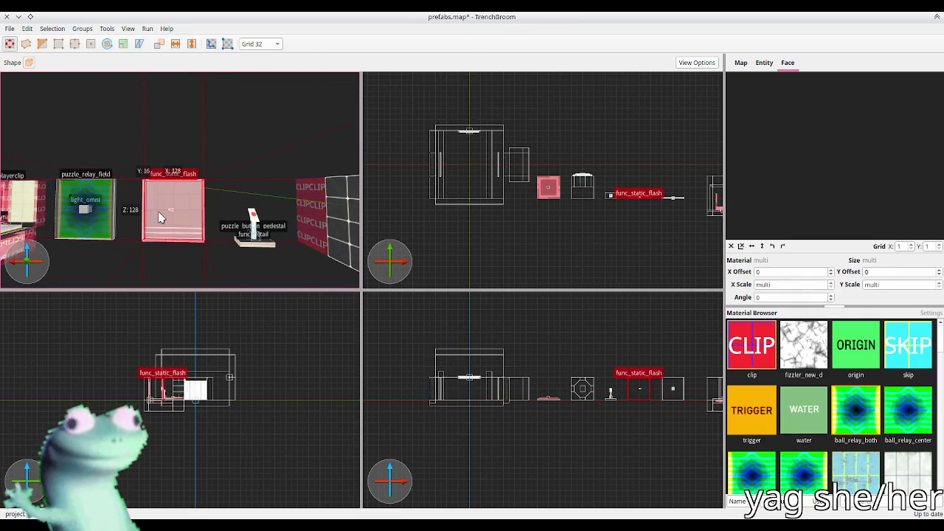
pyautogui.hotkey('alt', 'Tab')
pyautogui.hotkey('ctrl', 'v')
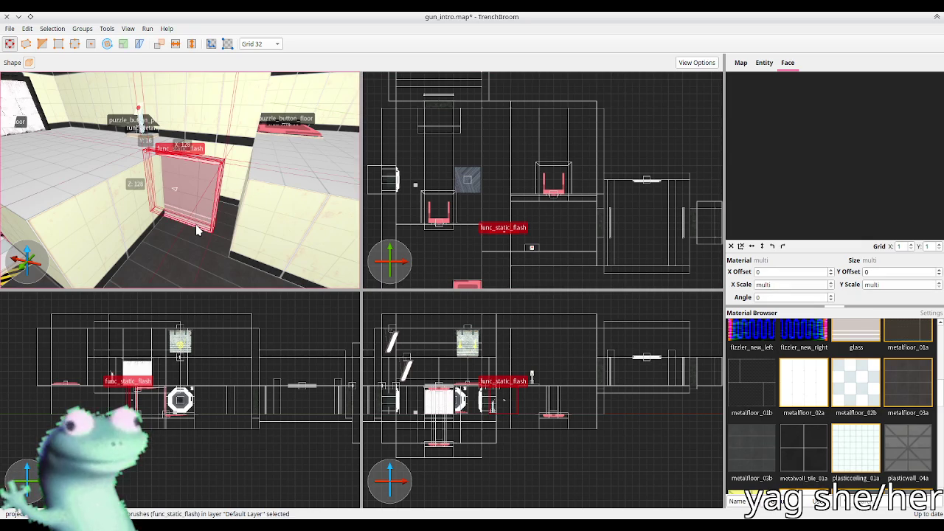
# Position the flash panel with arrow-key nudges, switching between a finer and coarser grid
pyautogui.scroll(5, 174, 227)
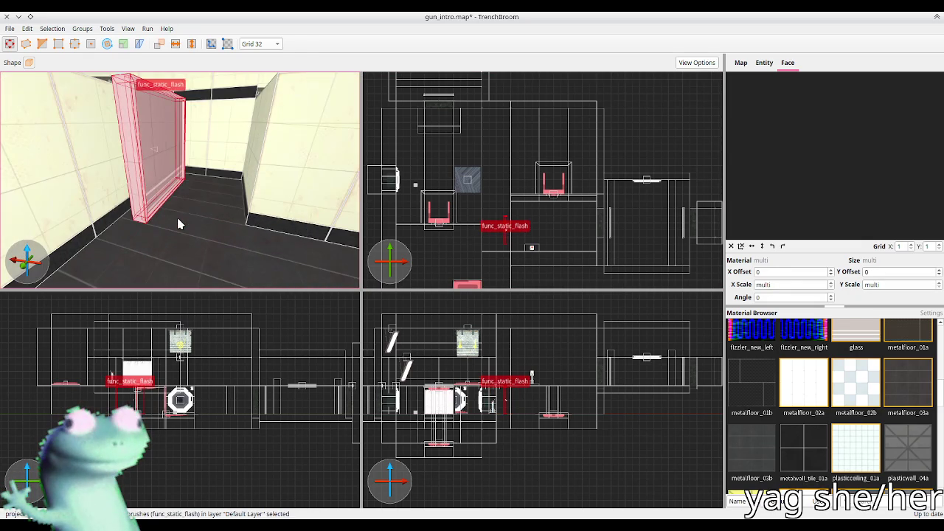
pyautogui.press('Right')
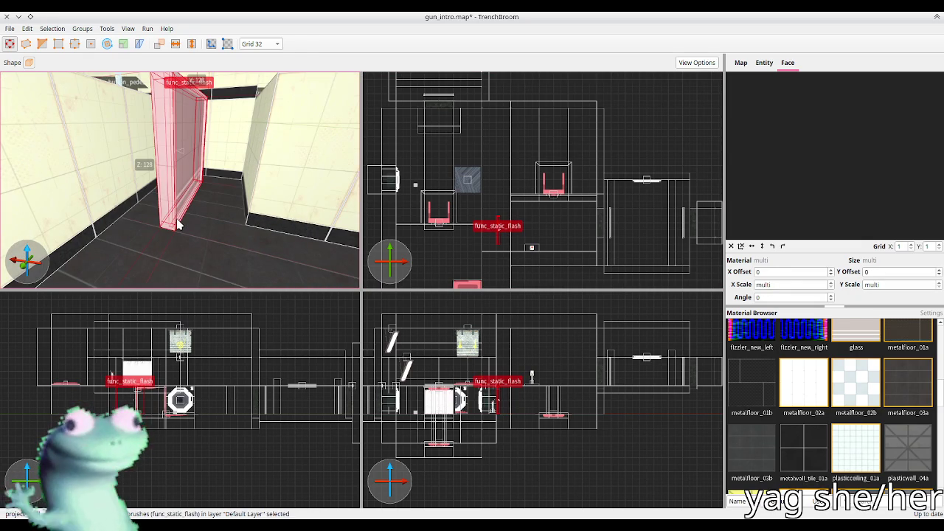
pyautogui.press('Right')
pyautogui.scroll(3, 495, 223)
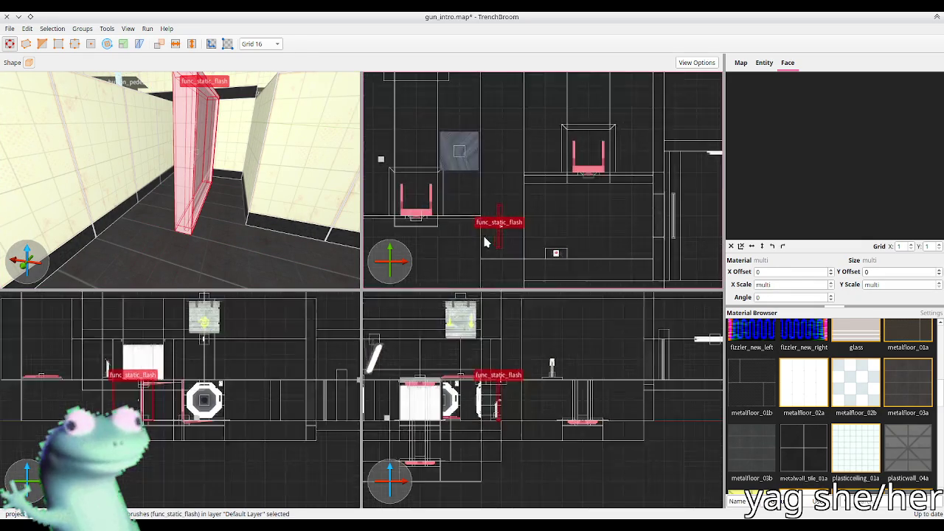
pyautogui.scroll(3, 495, 222)
pyautogui.press('[')
pyautogui.press('Left')
pyautogui.scroll(-3, 507, 221)
pyautogui.press(']')
pyautogui.press('Down')
pyautogui.press('Down')
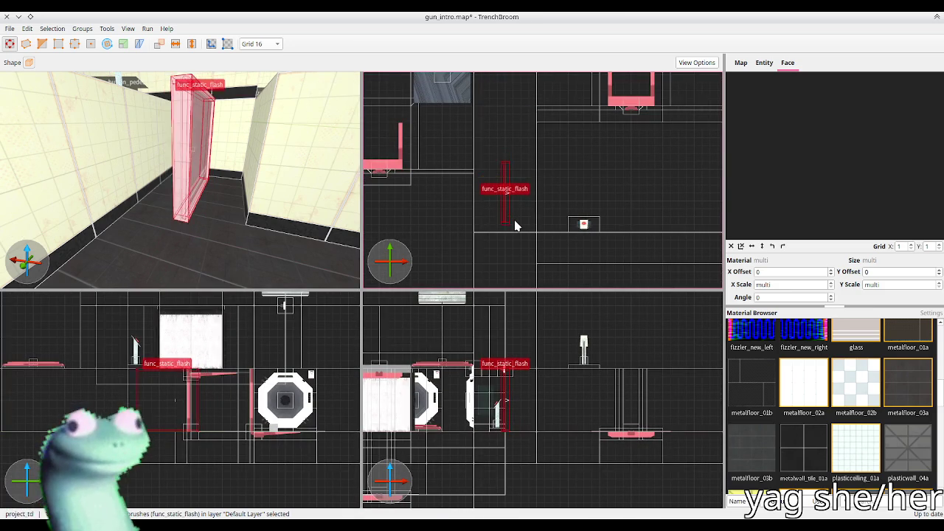
pyautogui.press('Up')
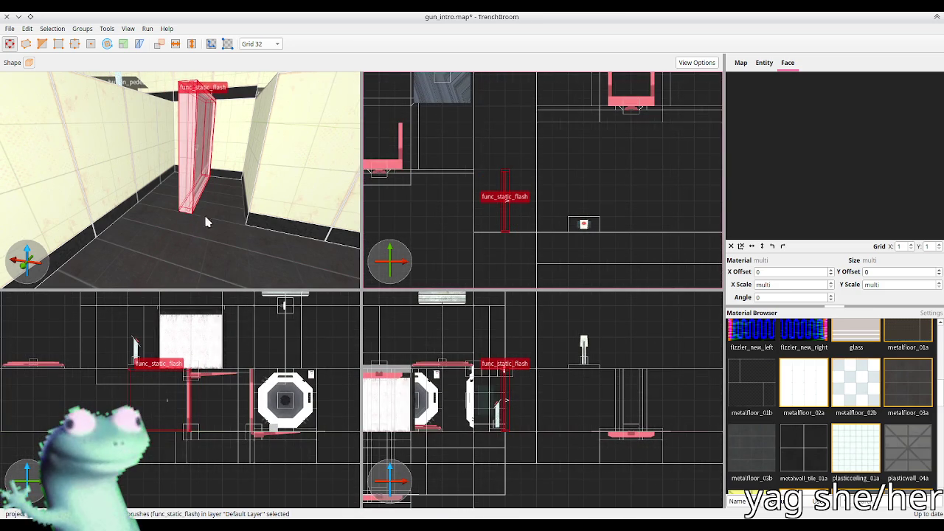
# Extend the flash brush's top several grid steps upward with the vertex tool
pyautogui.press('v')
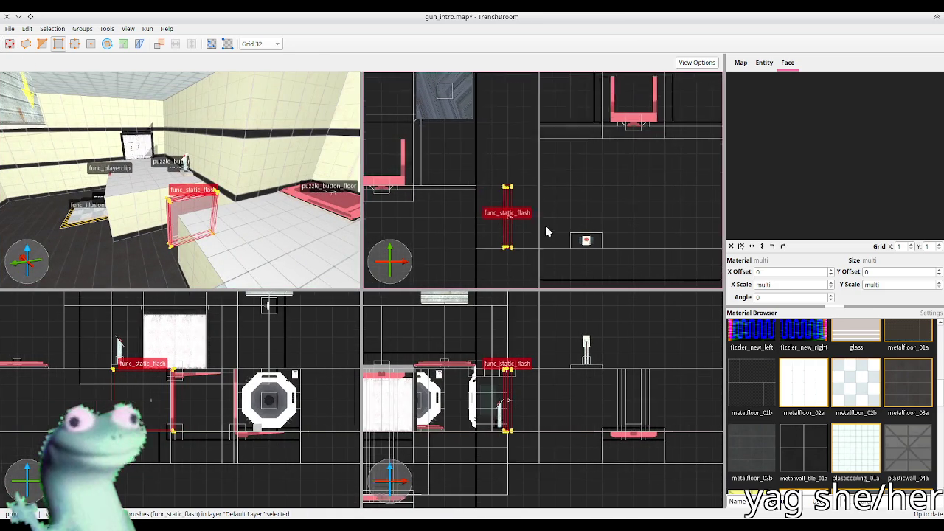
pyautogui.scroll(-2, 543, 217)
pyautogui.press('Up')
pyautogui.press('Up')
pyautogui.press('Up')
pyautogui.press('Up')
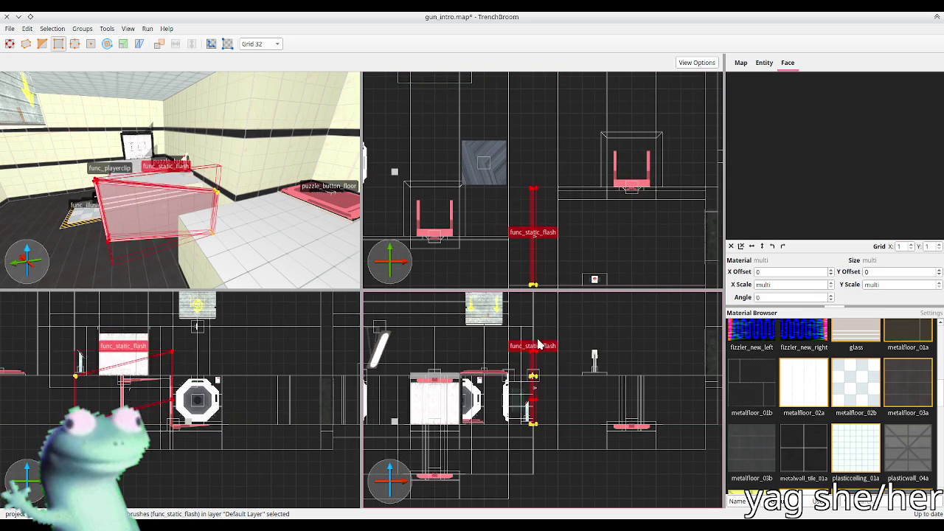
pyautogui.press('Down')
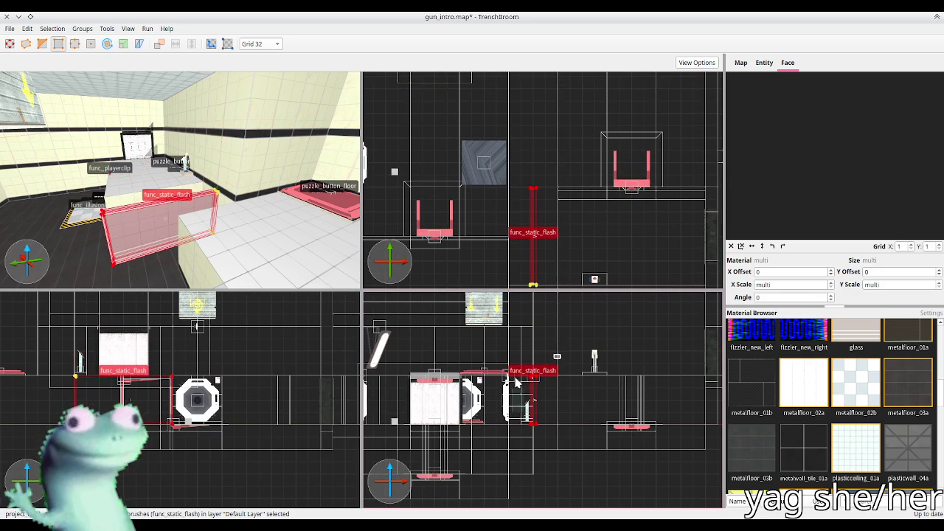
pyautogui.press('Up')
pyautogui.press('Up')
pyautogui.press('Up')
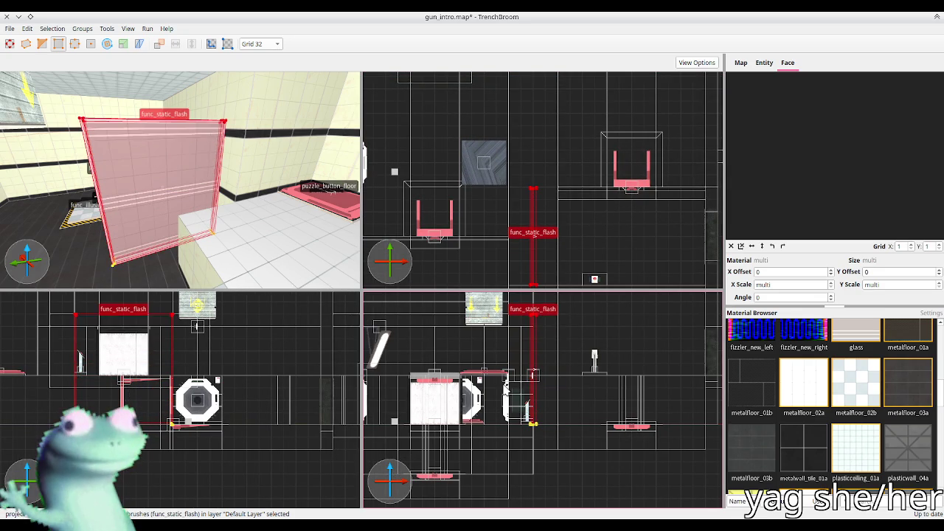
pyautogui.press('Down')
pyautogui.press('Down')
pyautogui.press('Down')
pyautogui.press('Up')
pyautogui.press('Up')
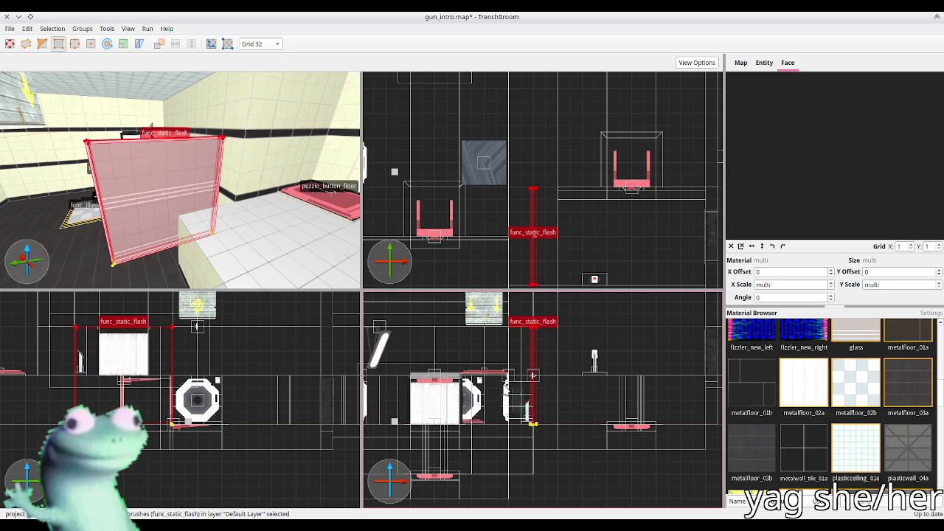
pyautogui.press('Up')
pyautogui.press('Up')
pyautogui.press('Up')
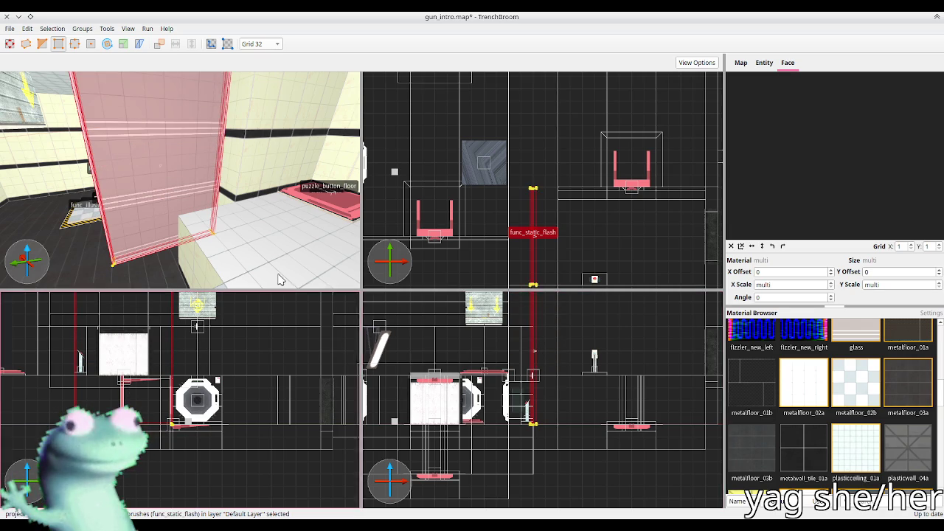
# Save the map, fly the camera over the lift room, then return to Godot
pyautogui.press('Escape')
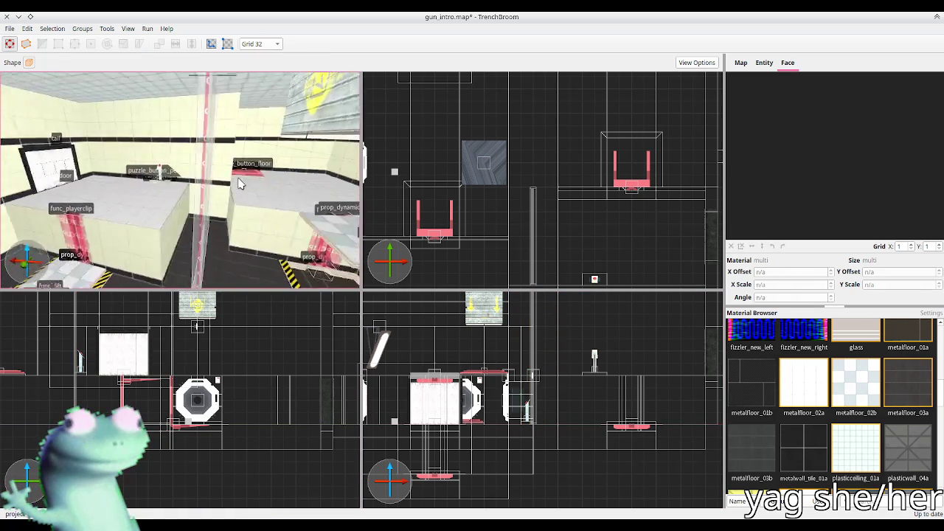
pyautogui.hotkey('ctrl', 's')
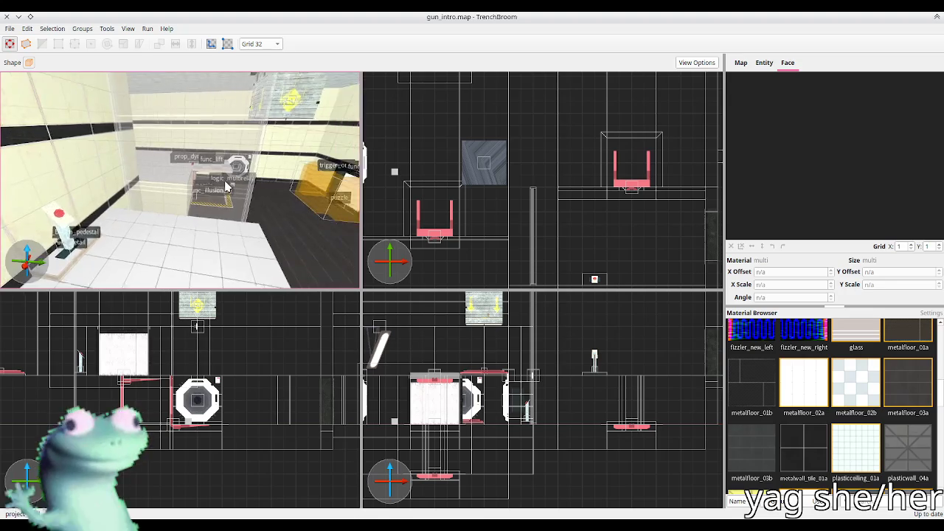
pyautogui.press('w')
pyautogui.press('w')
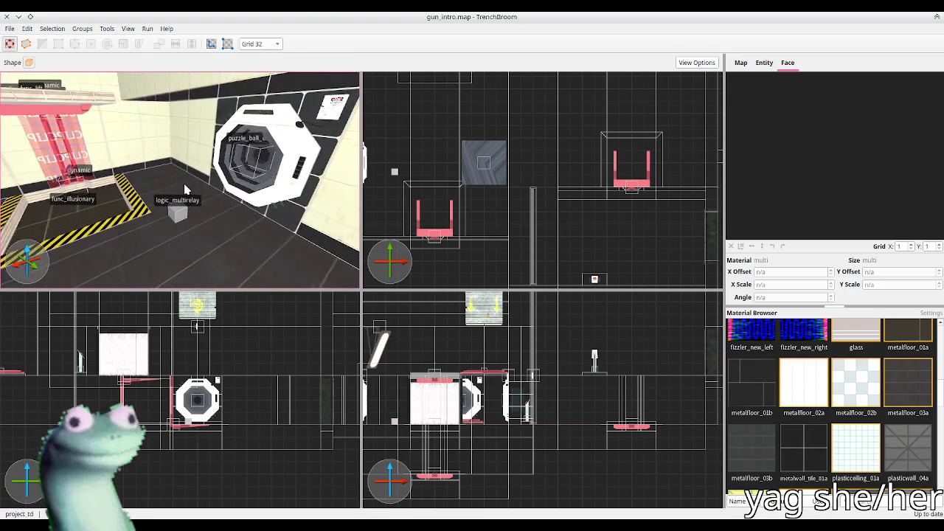
pyautogui.press('w')
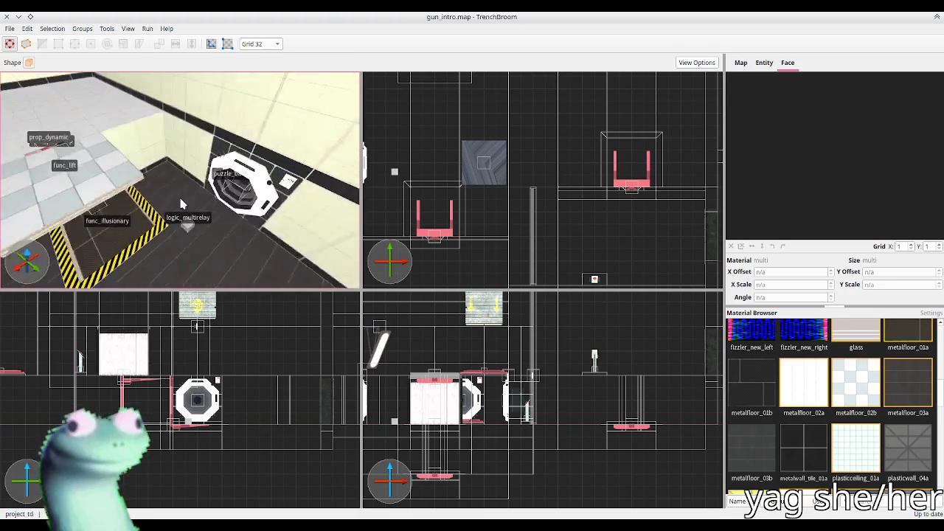
pyautogui.hotkey('alt', 'Tab')
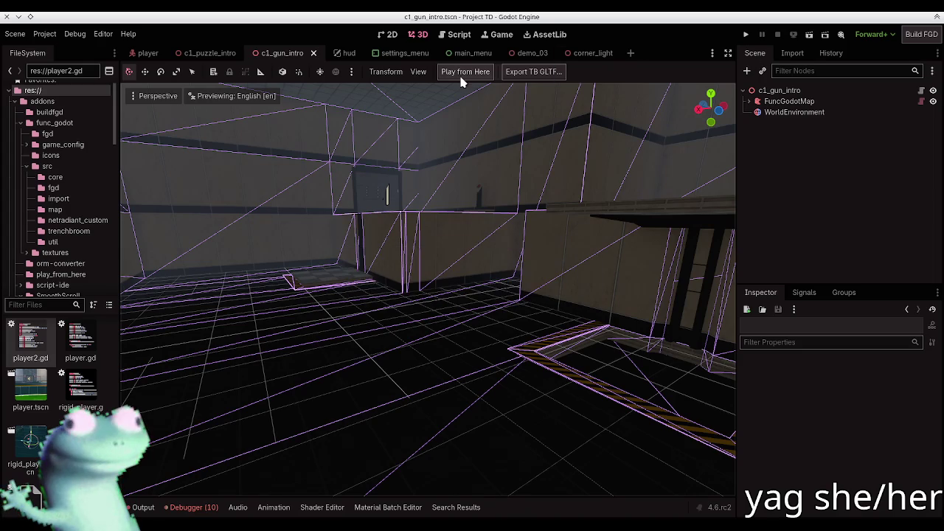
# Build FuncGodotMap from the updated map, save the c1_gun_intro scene, and play from here
pyautogui.click(788, 101)
pyautogui.click(472, 72)
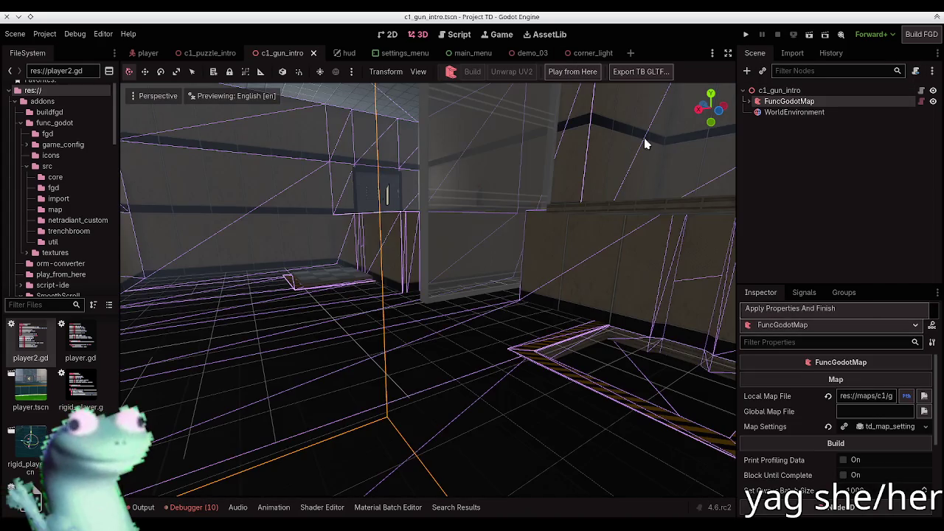
pyautogui.click(743, 216)
pyautogui.hotkey('ctrl', 's')
pyautogui.click(446, 74)
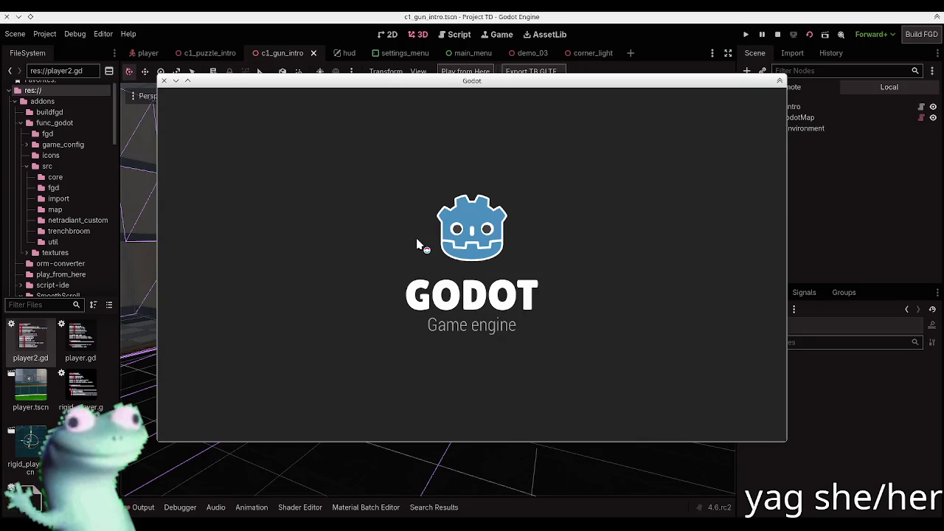
# Turn on fullbright lighting with mat_fullbright in the in-game console
pyautogui.press('`')
pyautogui.write('mat_fullbrigh')
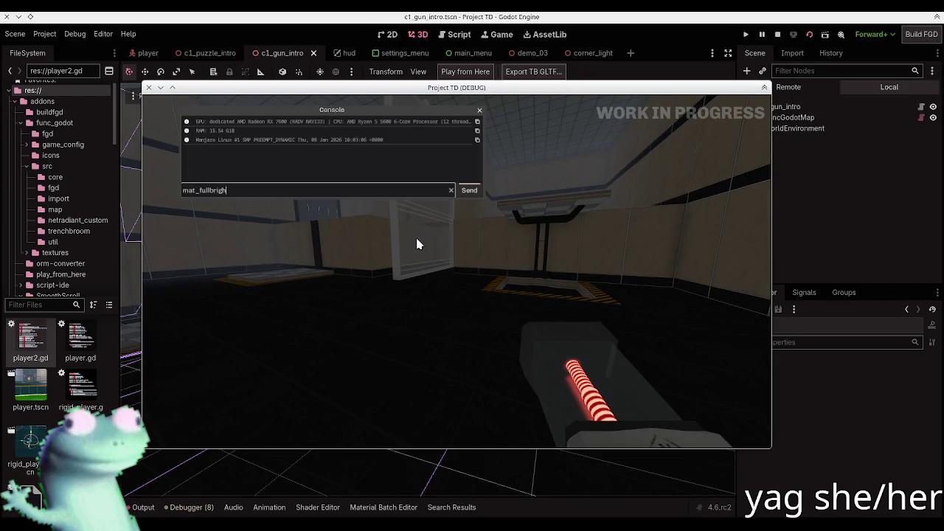
pyautogui.write('t')
pyautogui.press('Return')
pyautogui.press('`')
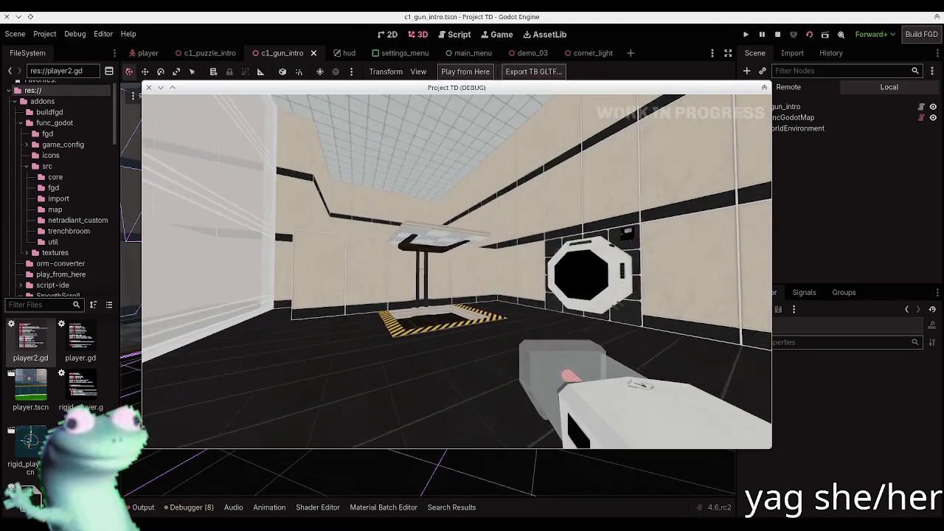
# Walk around the tiled platform and past the glass flash panel
pyautogui.press('w')
pyautogui.press('w')
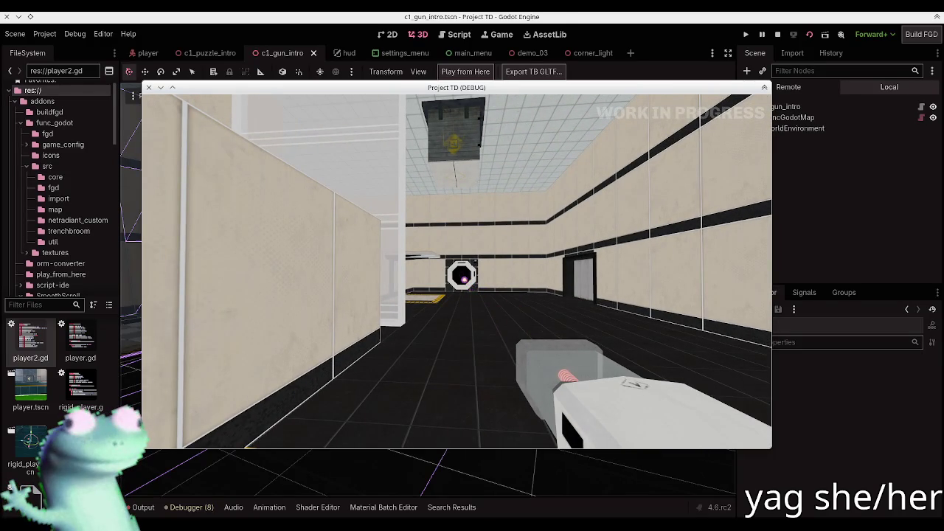
pyautogui.press('w')
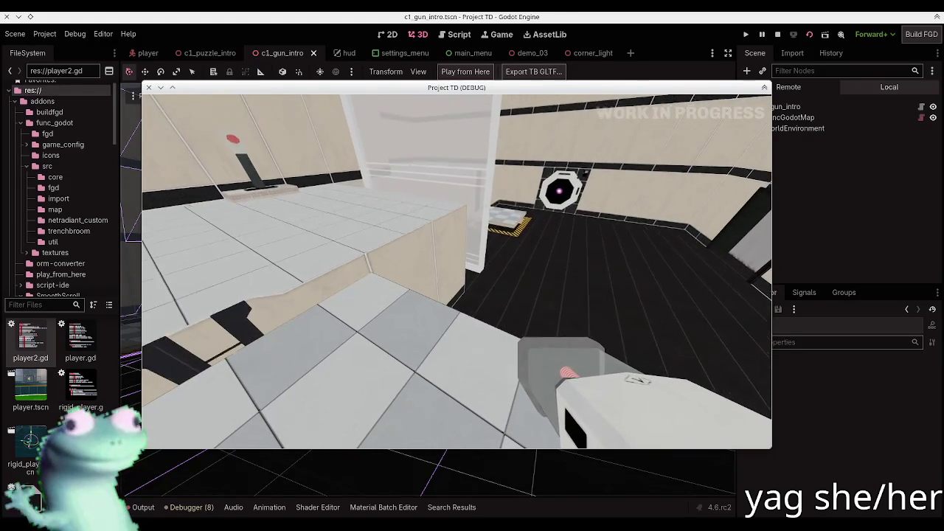
pyautogui.press('w')
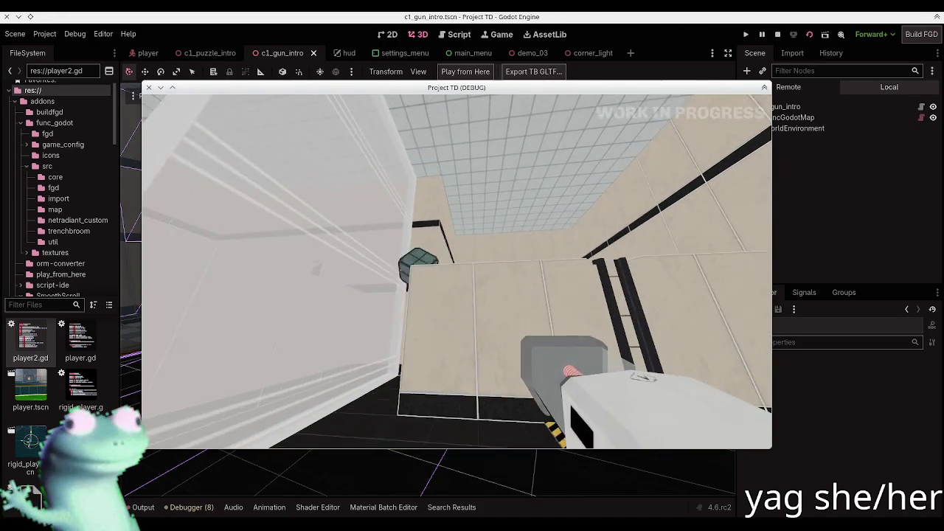
pyautogui.press('w')
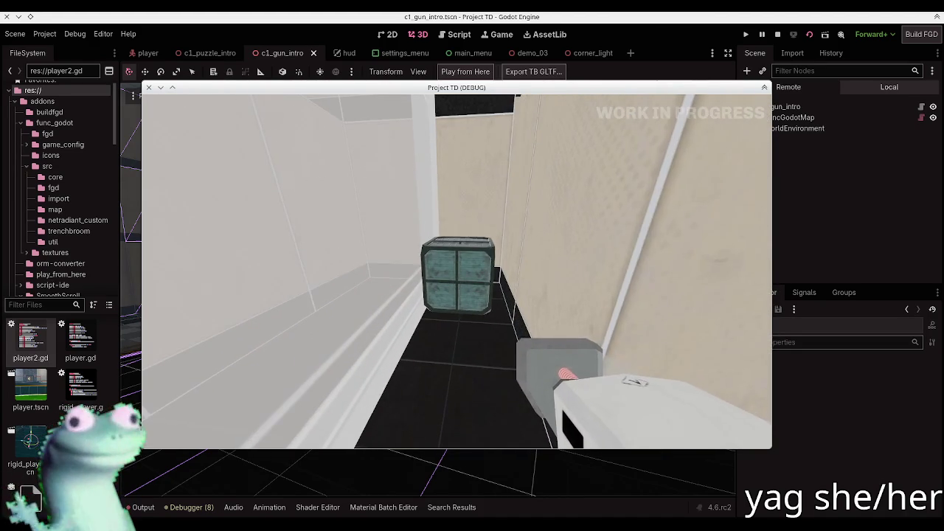
pyautogui.press('w')
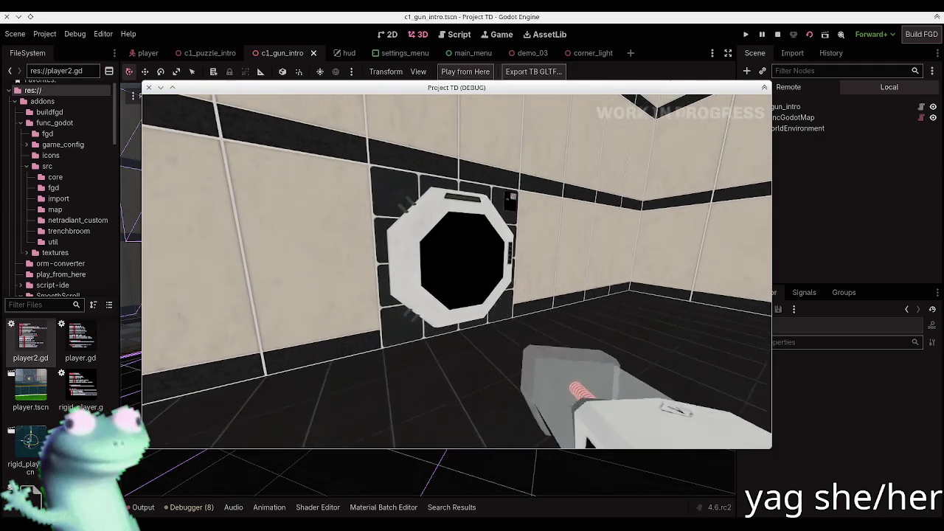
# Pick up the metal cube and drop it onto the red floor pad
pyautogui.press('w')
pyautogui.press('e')
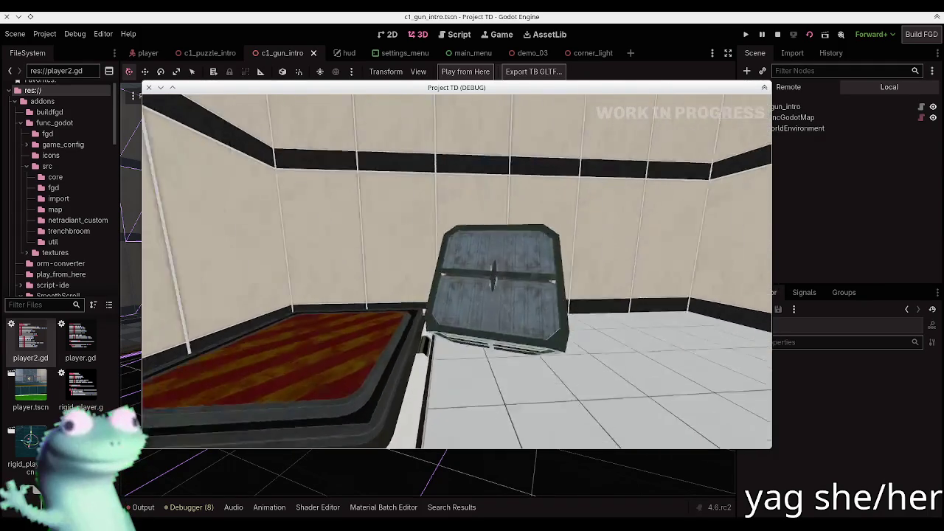
pyautogui.press('e')
pyautogui.press('a')
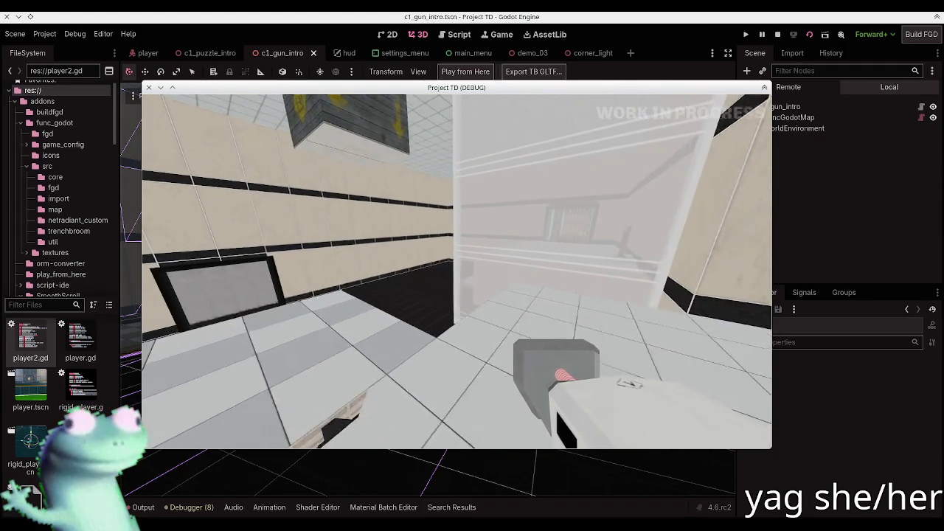
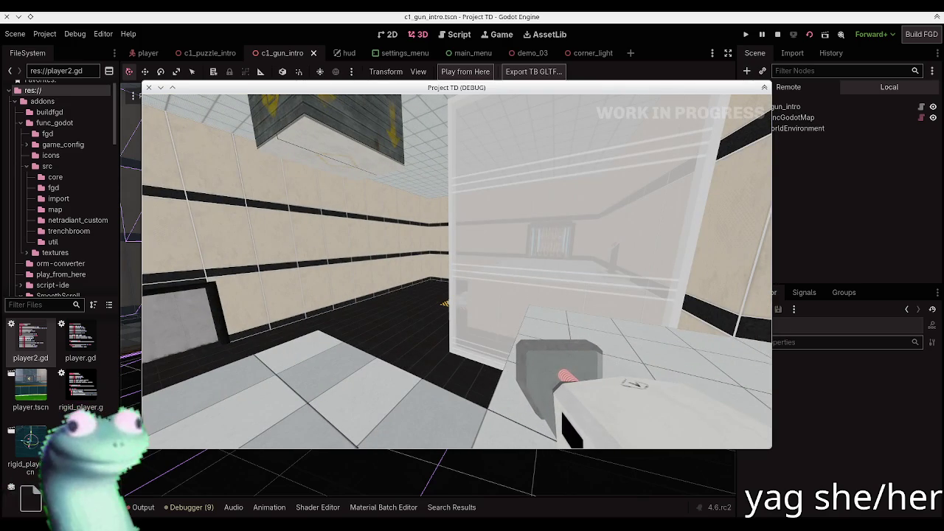
# Pause the gun intro playtest, close the Project TD game window and return to TrenchBroom
pyautogui.press('Escape')
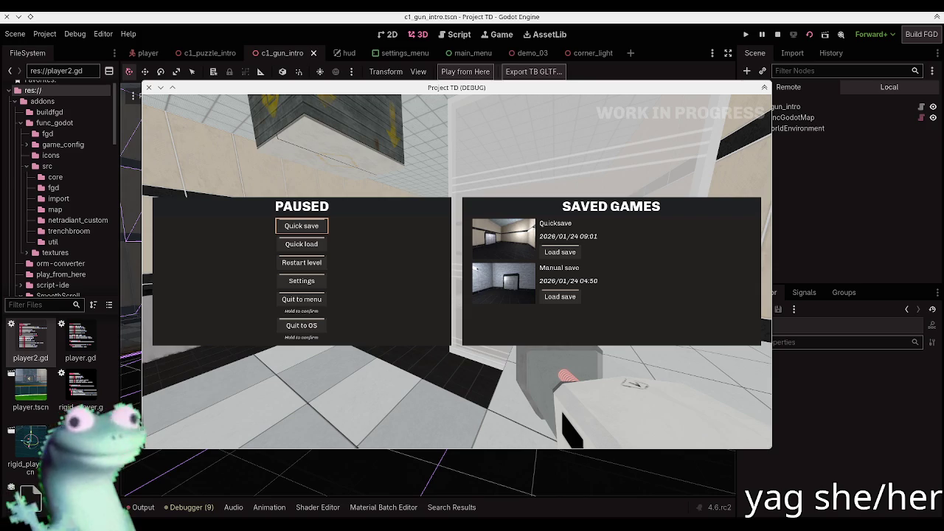
pyautogui.press('Escape')
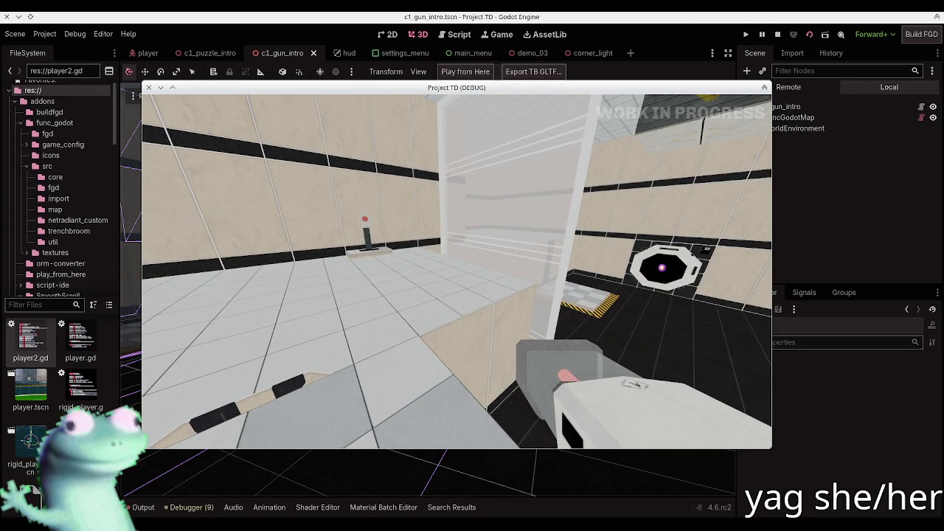
pyautogui.press('Escape')
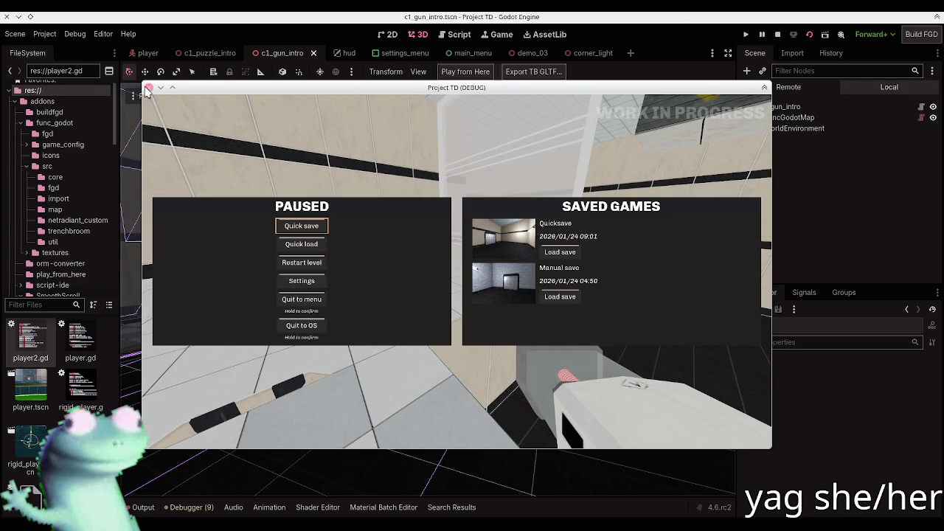
pyautogui.click(148, 88)
pyautogui.hotkey('alt', 'Tab')
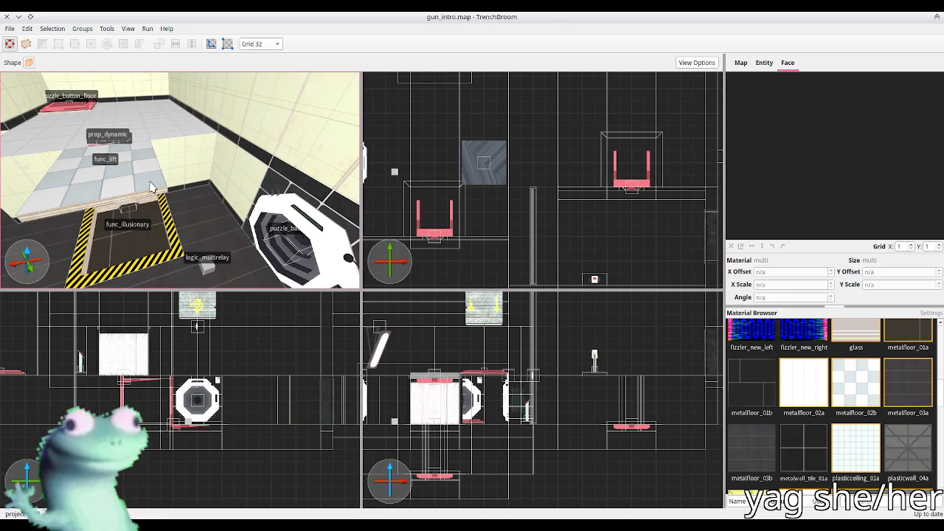
# Select the func_static_flash glass panel, restoring it with undo after an accidental delete
pyautogui.moveTo(96, 176)
pyautogui.mouseDown()
pyautogui.moveTo(140, 169)
pyautogui.moveTo(130, 185)
pyautogui.mouseUp()
pyautogui.click(236, 199)
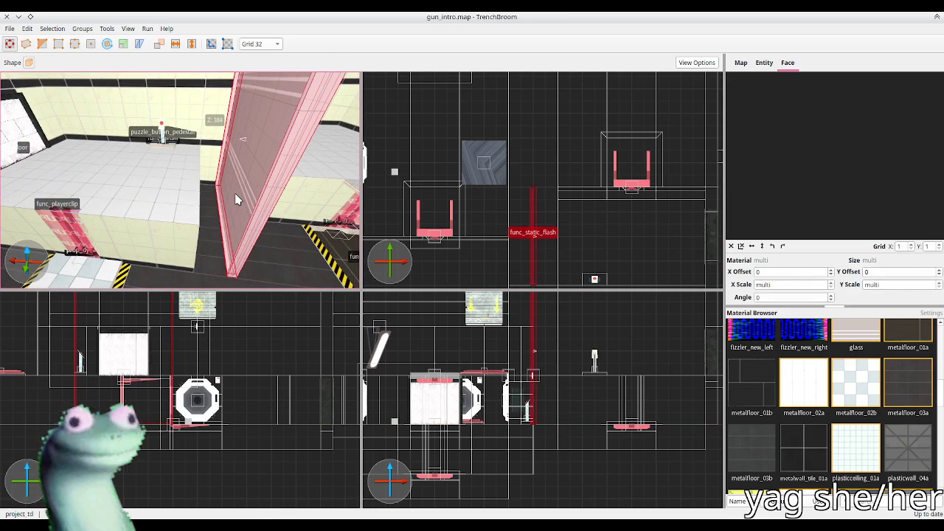
pyautogui.press('Delete')
pyautogui.moveTo(236, 199)
pyautogui.mouseDown()
pyautogui.moveTo(243, 188)
pyautogui.moveTo(234, 196)
pyautogui.moveTo(229, 188)
pyautogui.mouseUp()
pyautogui.hotkey('ctrl', 'z')
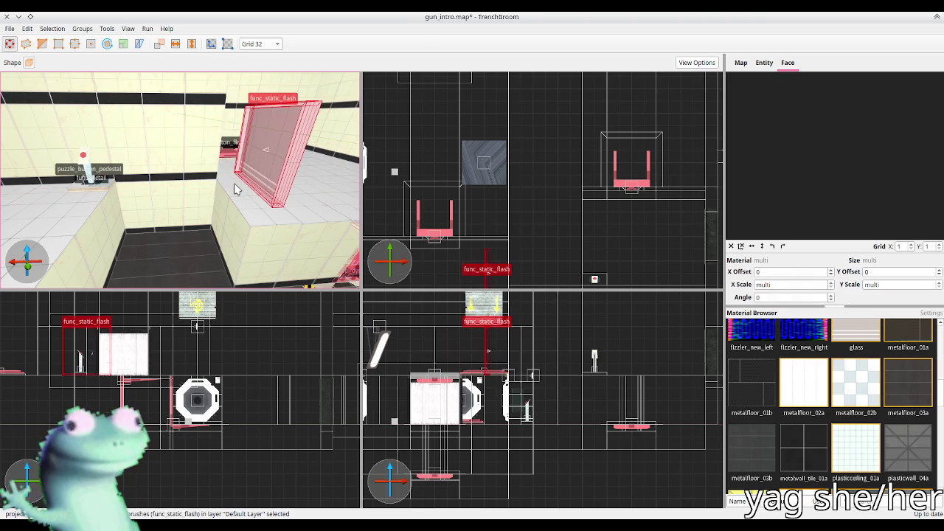
# Rotate the panel 90° and nudge it left and closer by one step on grid 16
pyautogui.hotkey('alt', 'Right')
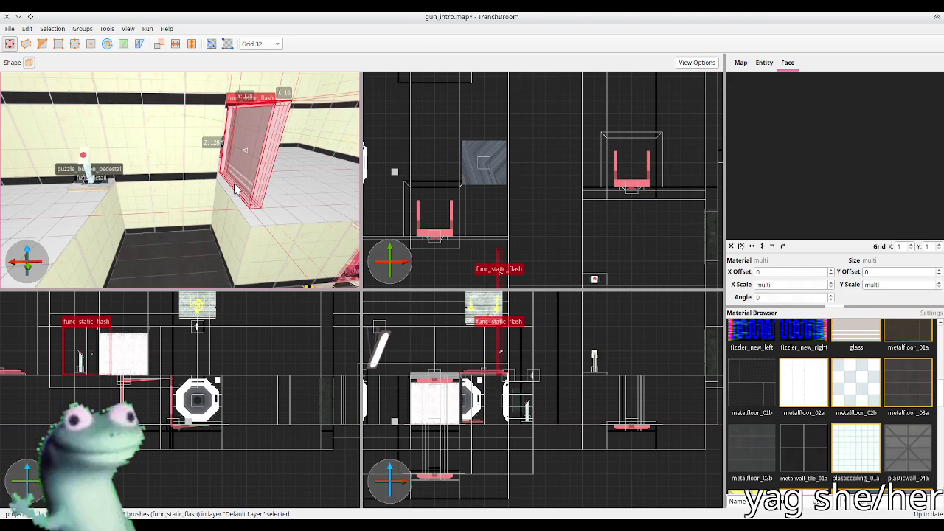
pyautogui.press('-')
pyautogui.press('Left')
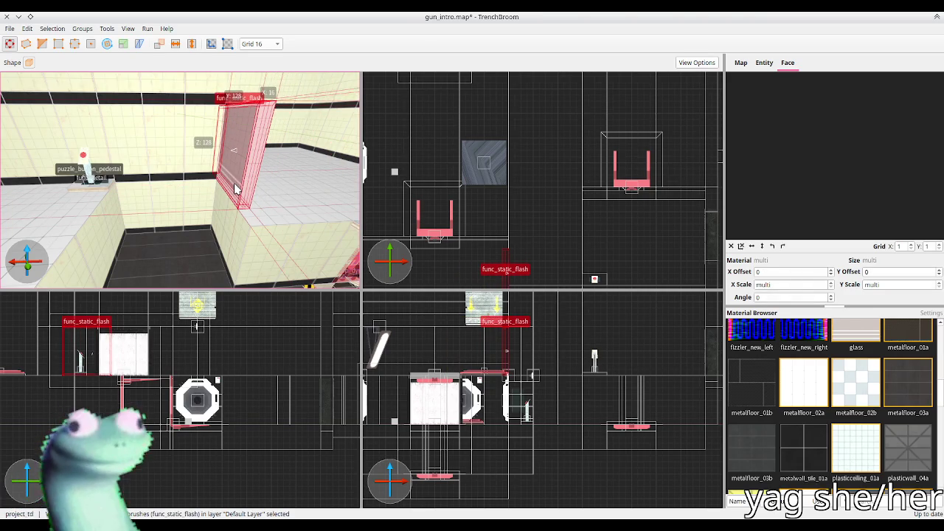
pyautogui.press('Down')
pyautogui.press('Escape')
# Save gun_intro.map with Ctrl+S and move over to the browser's music player
pyautogui.press('s')
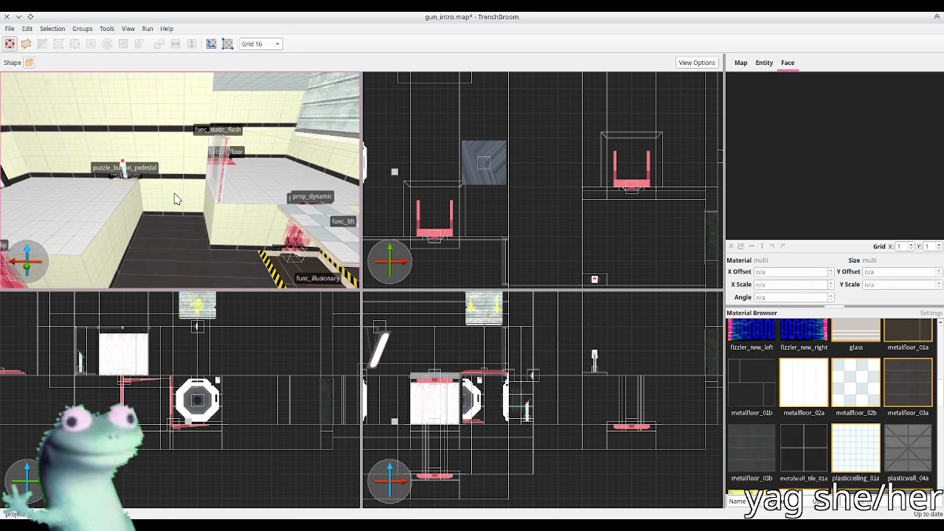
pyautogui.click(183, 247)
pyautogui.press('w')
pyautogui.hotkey('ctrl', 's')
pyautogui.hotkey('alt', 'Tab')
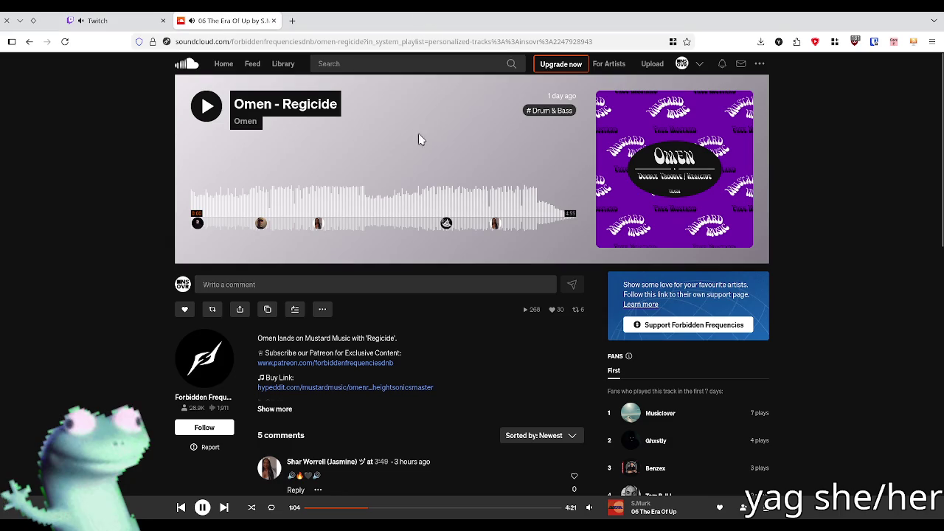
# Go to the '06 The Era Of Up' track page from the player bar and select its address
pyautogui.click(670, 513)
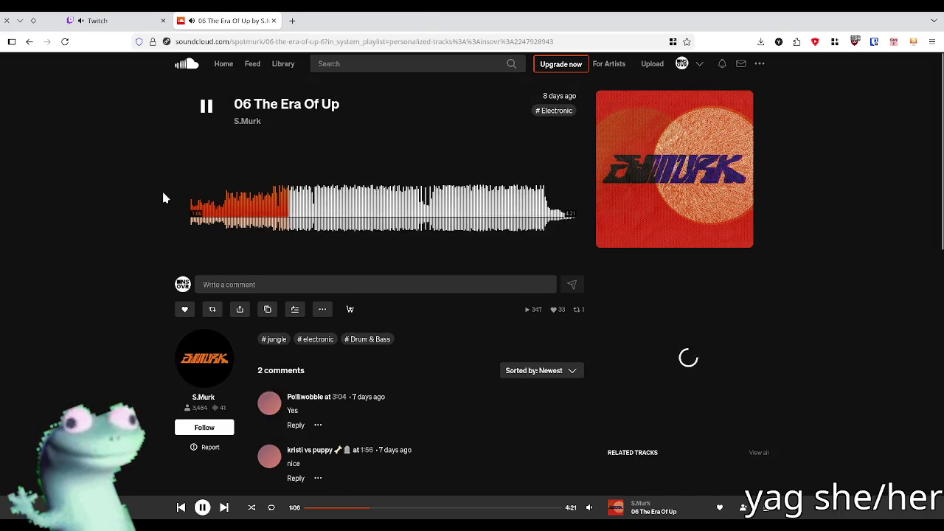
pyautogui.click(325, 43)
pyautogui.click(84, 248)
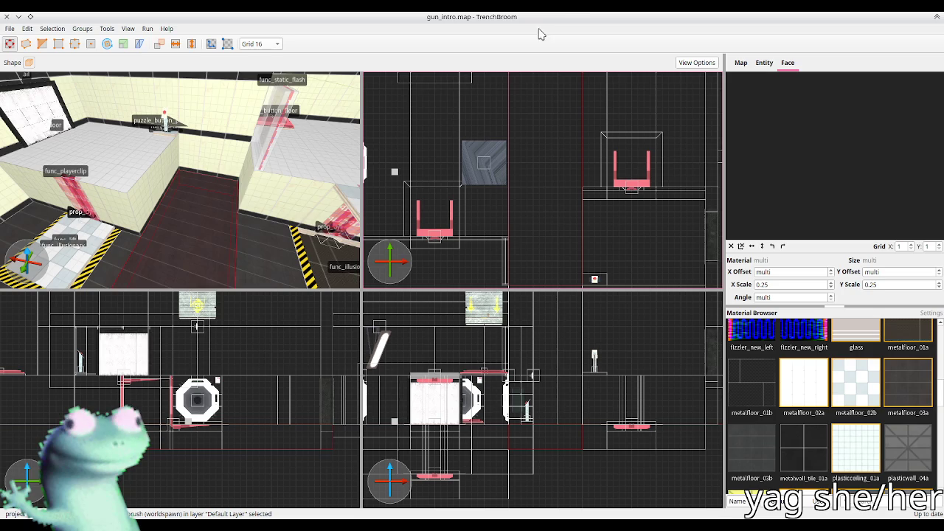
# Shrink the wall brush beside the func_playerclip block by dragging its face inward
pyautogui.rightClick(168, 176)
pyautogui.press('Escape')
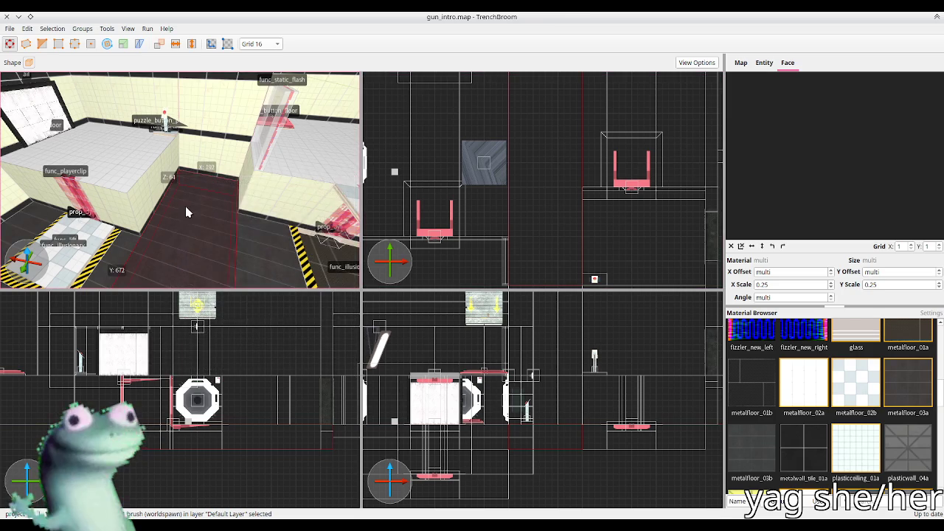
pyautogui.scroll(3, 183, 199)
pyautogui.click(170, 194)
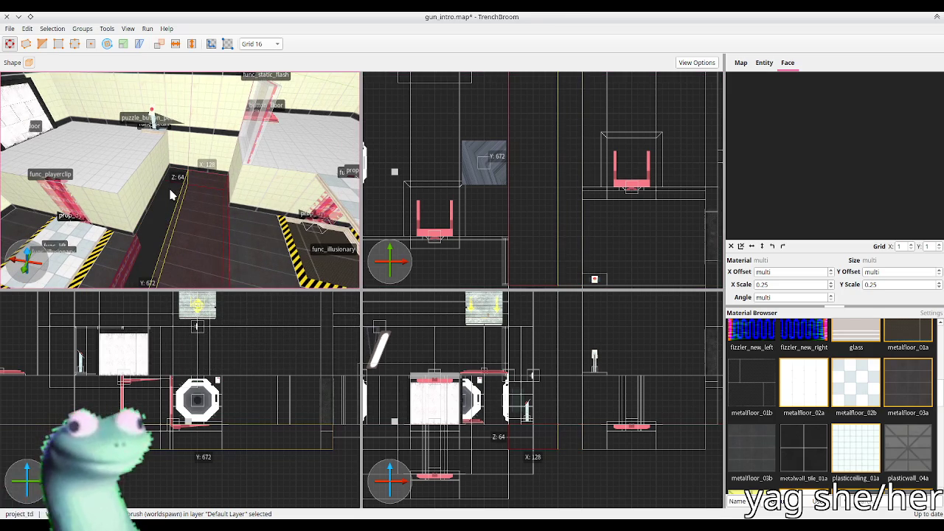
pyautogui.click(157, 212)
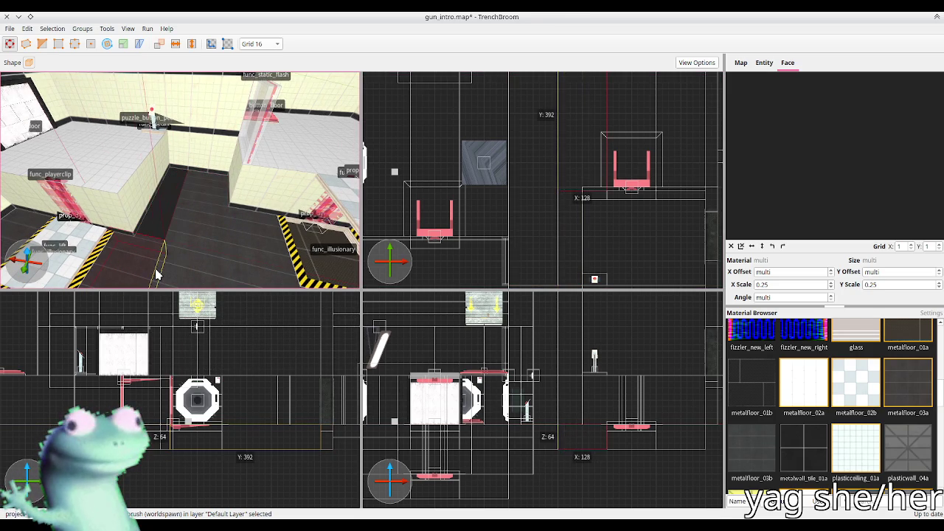
pyautogui.keyDown('shift'); pyautogui.click(144, 190); pyautogui.keyUp('shift')
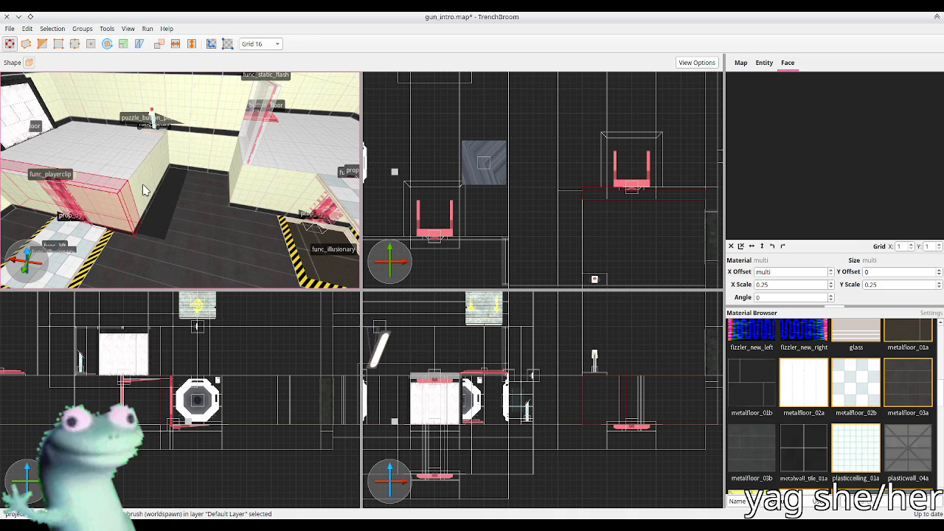
pyautogui.click(144, 189)
pyautogui.click(202, 155)
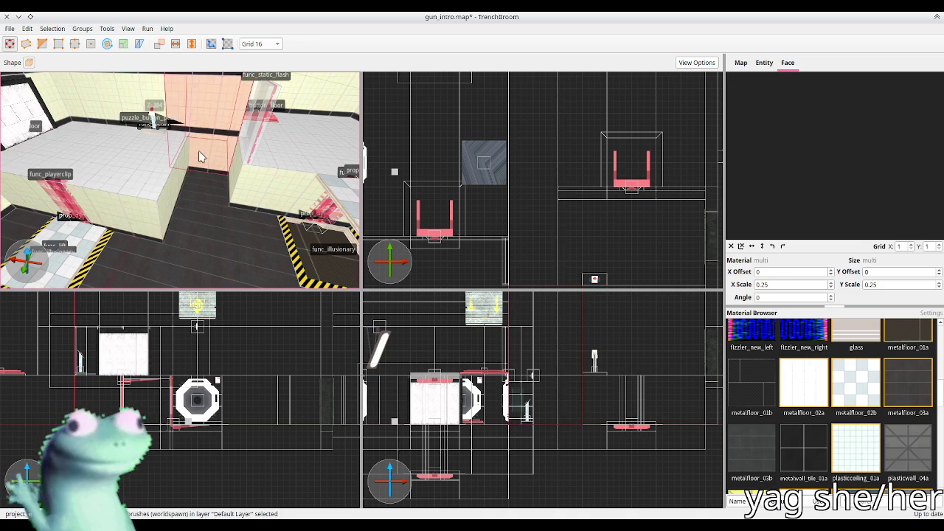
pyautogui.moveTo(150, 133); pyautogui.dragTo(177, 140)
pyautogui.click(157, 110)
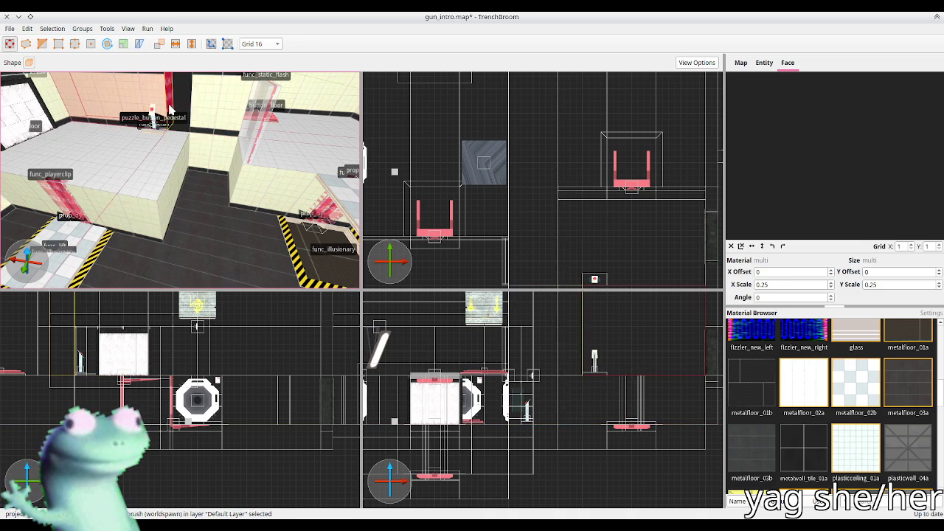
pyautogui.press('Escape')
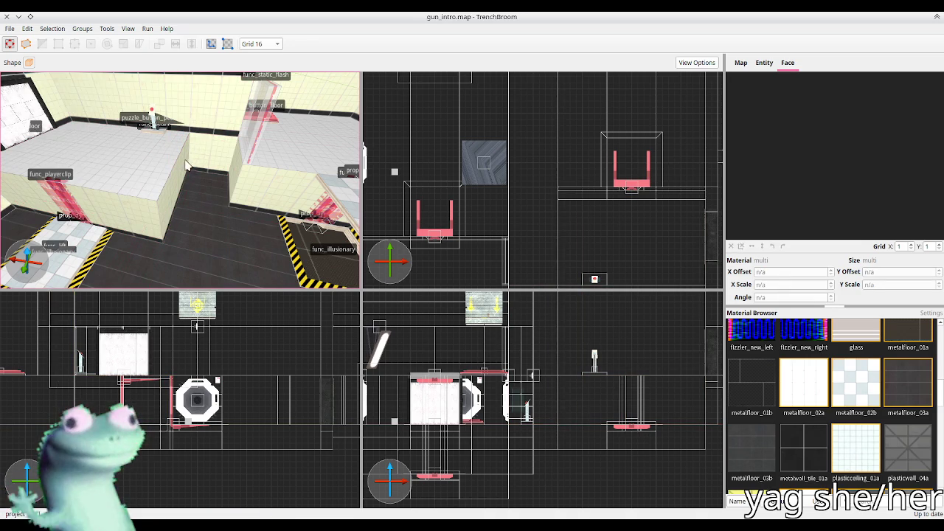
# Make the func_static_flash panel taller with Page Up and save the map
pyautogui.press('w')
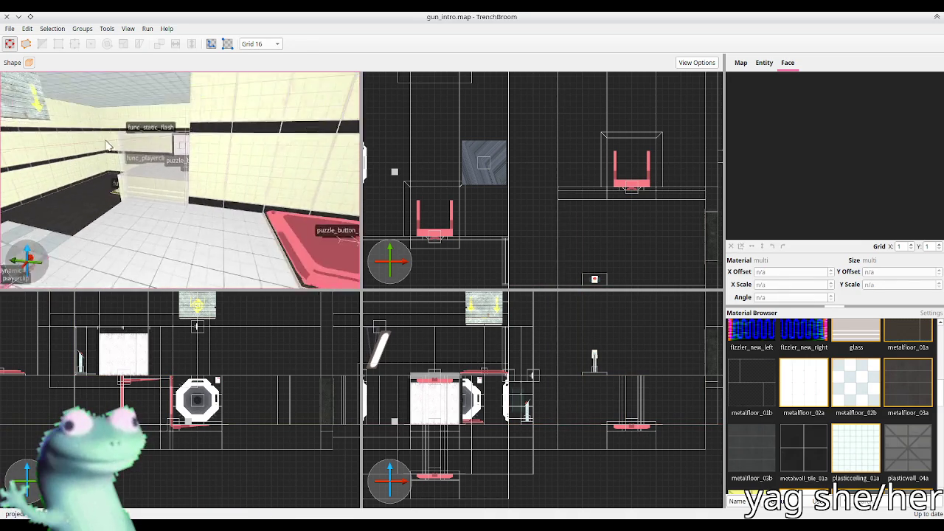
pyautogui.press('w')
pyautogui.click(167, 176)
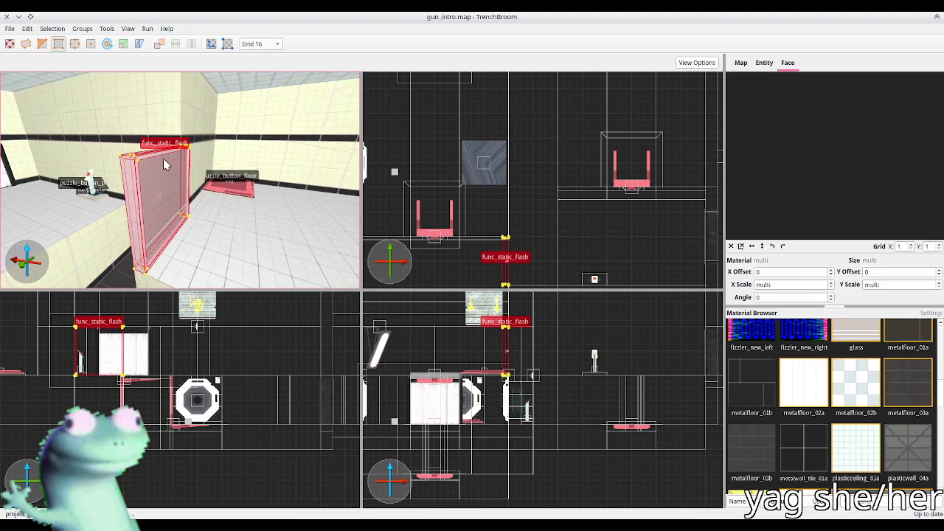
pyautogui.press('d')
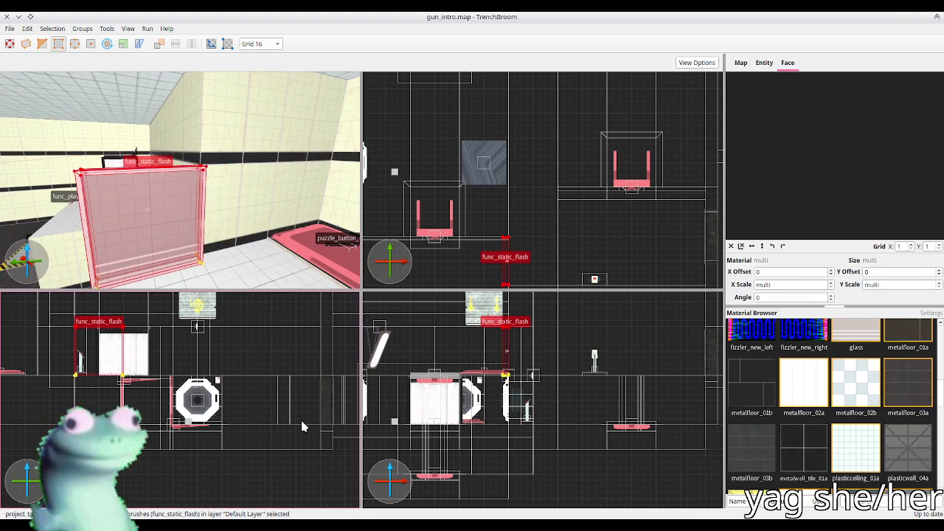
pyautogui.press('pageup')
pyautogui.press('pageup')
pyautogui.press('pageup')
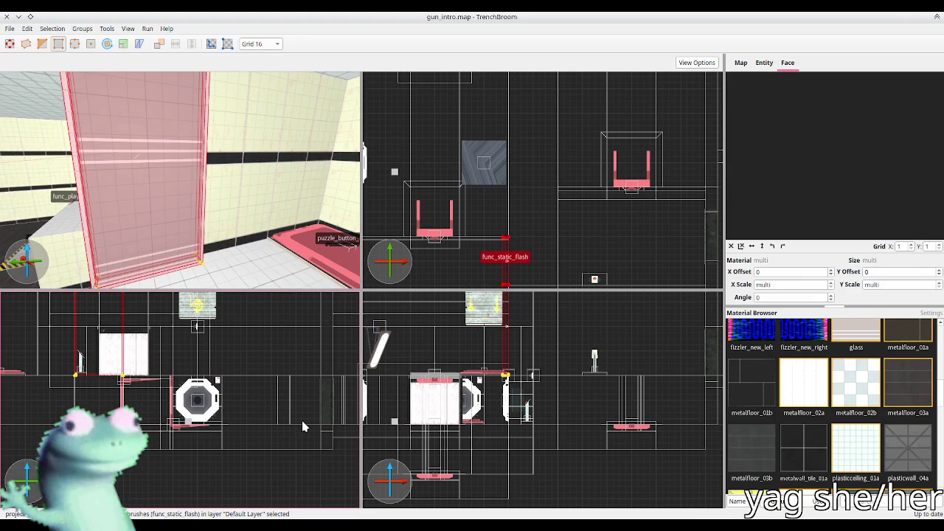
pyautogui.hotkey('ctrl', 'u')
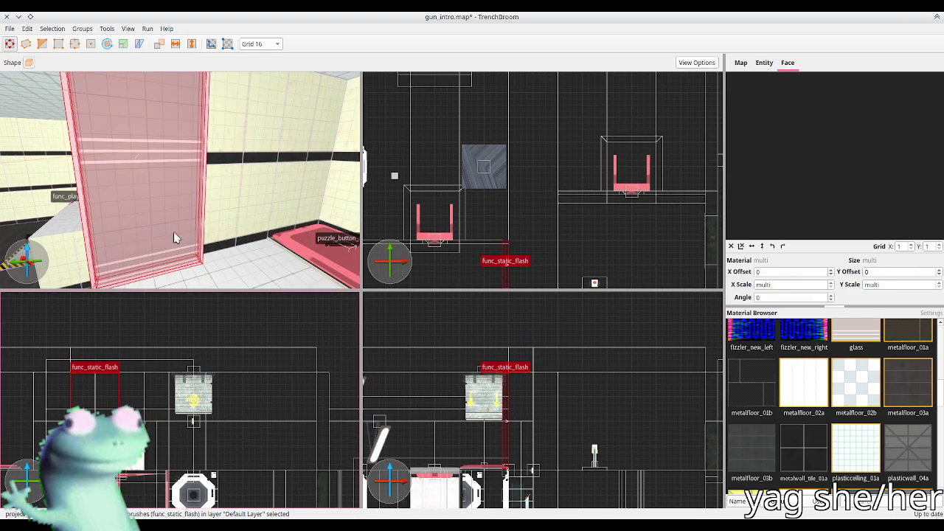
pyautogui.press('Escape')
pyautogui.hotkey('ctrl', 's')
pyautogui.moveTo(267, 186)
pyautogui.mouseDown()
pyautogui.moveTo(192, 171)
pyautogui.moveTo(200, 76)
pyautogui.moveTo(243, 148)
pyautogui.moveTo(305, 172)
pyautogui.mouseUp()
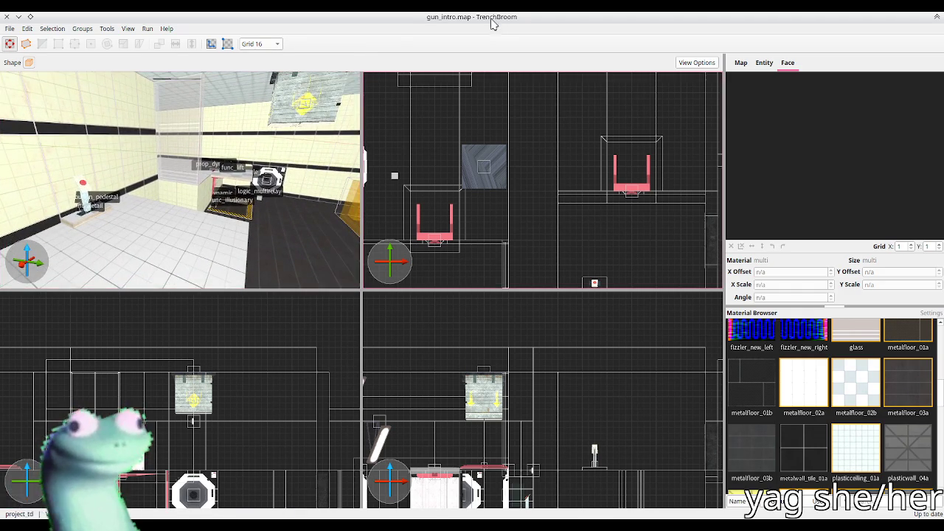
# Select the FuncGodotMap node in Godot for rebuilding, then return to TrenchBroom's 3D view
pyautogui.hotkey('alt', 'Tab')
pyautogui.click(782, 101)
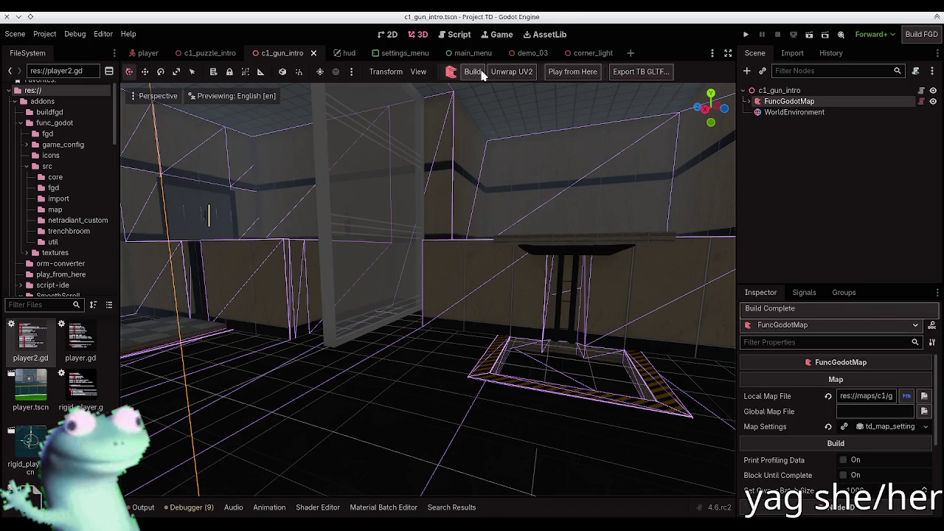
pyautogui.hotkey('alt', 'Tab')
pyautogui.moveTo(140, 207)
pyautogui.mouseDown()
pyautogui.moveTo(161, 191)
pyautogui.moveTo(109, 197)
pyautogui.moveTo(76, 186)
pyautogui.mouseUp()
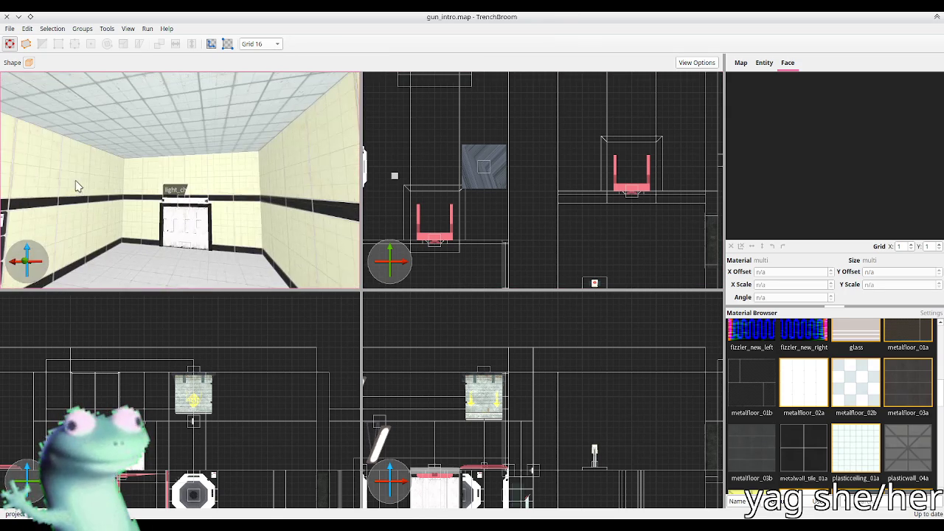
# Select light_chamber and drag it down to Y -640 in the side 2D view
pyautogui.click(187, 203)
pyautogui.scroll(-5, 664, 169)
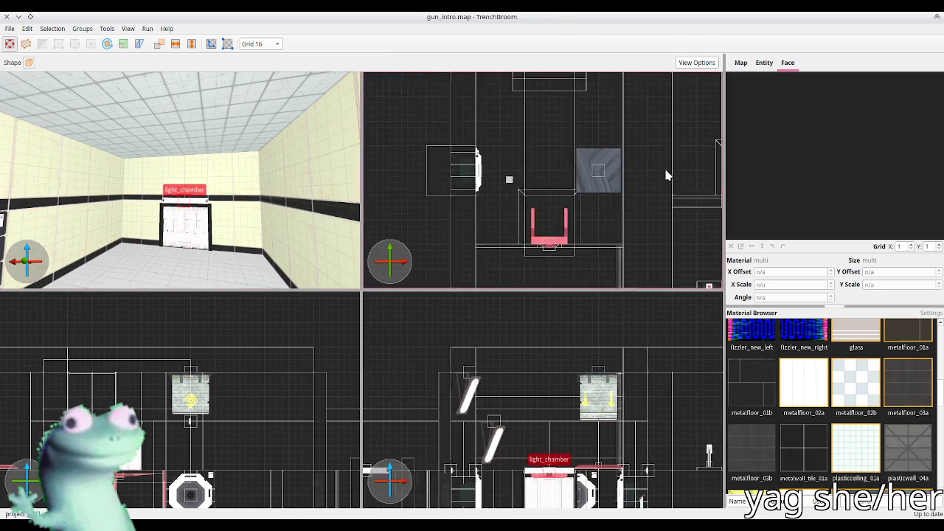
pyautogui.scroll(3, 480, 159)
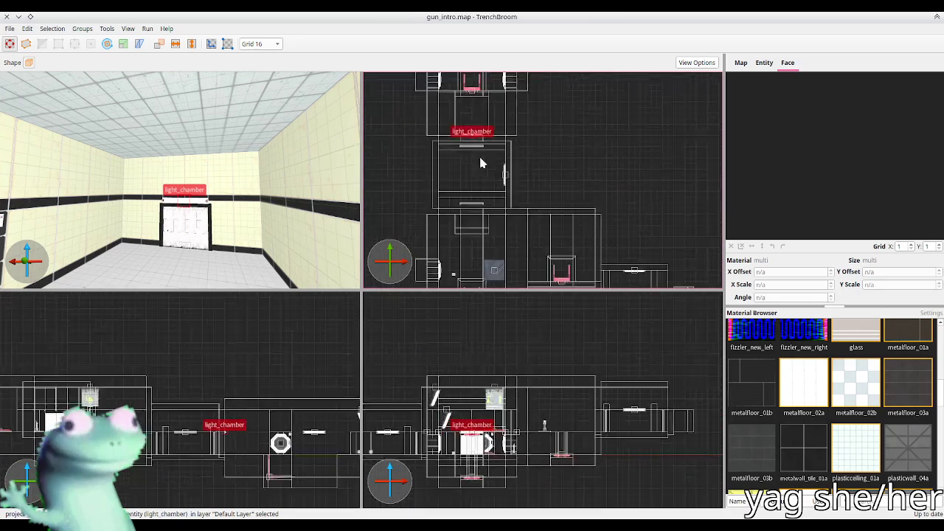
pyautogui.moveTo(475, 135)
pyautogui.mouseDown()
pyautogui.moveTo(476, 231)
pyautogui.moveTo(486, 176)
pyautogui.moveTo(461, 179)
pyautogui.mouseUp()
pyautogui.press('r')
pyautogui.press('Escape')
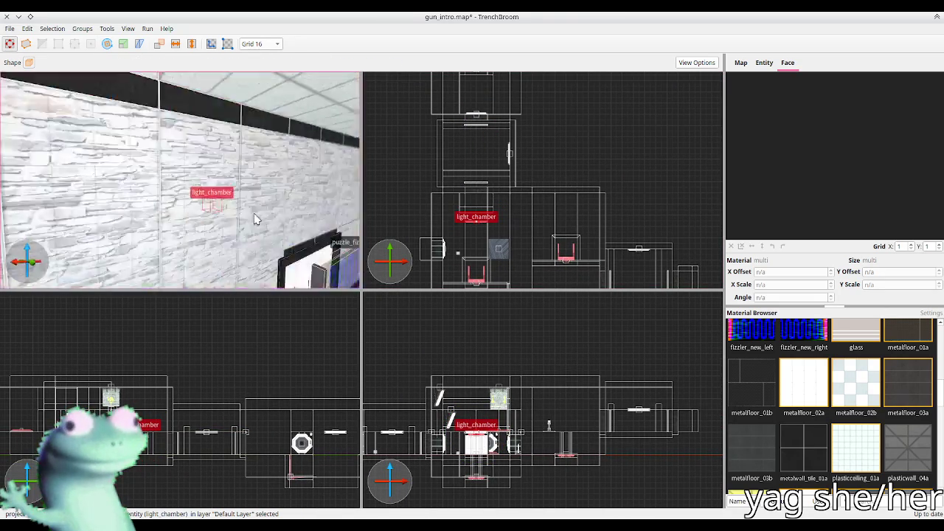
pyautogui.press('w')
# Nudge light_chamber slightly upward and save the map
pyautogui.moveTo(475, 223); pyautogui.dragTo(475, 196)
pyautogui.scroll(2, 475, 195)
pyautogui.press('w')
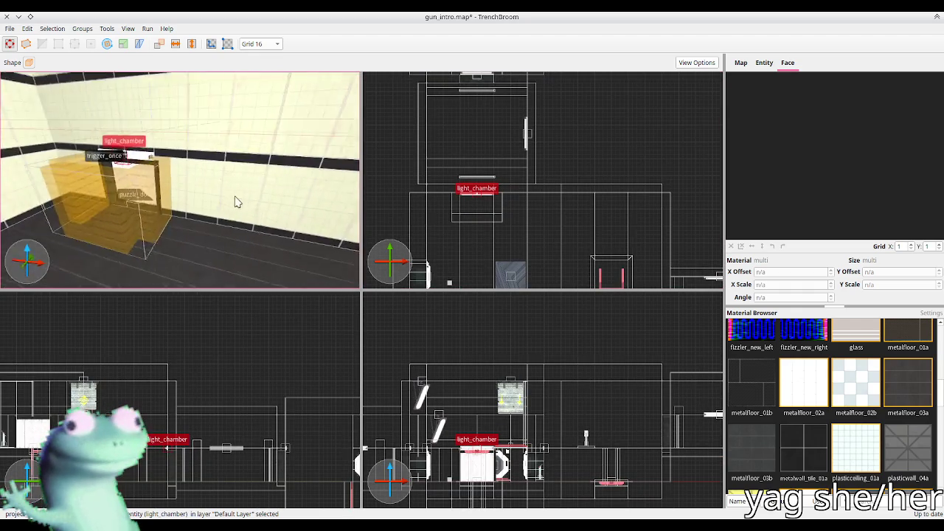
pyautogui.press('s')
pyautogui.hotkey('ctrl', 's')
pyautogui.press('s')
pyautogui.press('s')
# Shift light_chamber to the right and raise it higher in the chamber
pyautogui.moveTo(476, 209)
pyautogui.mouseDown()
pyautogui.moveTo(480, 131)
pyautogui.moveTo(468, 122)
pyautogui.moveTo(631, 258)
pyautogui.moveTo(659, 262)
pyautogui.moveTo(649, 257)
pyautogui.mouseUp()
pyautogui.press('r')
pyautogui.press('r')
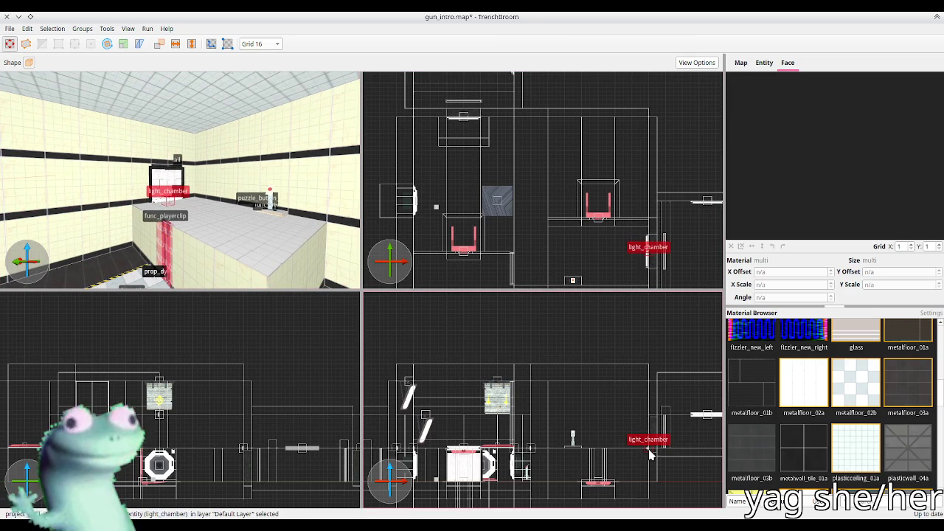
pyautogui.moveTo(649, 447); pyautogui.dragTo(647, 422)
pyautogui.scroll(5, 649, 422)
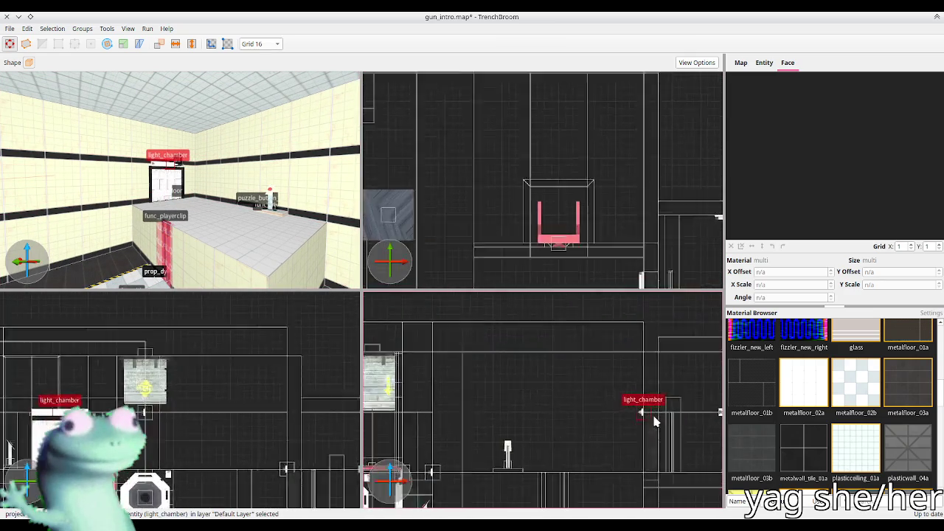
pyautogui.press('Right')
pyautogui.press('Right')
pyautogui.press('Right')
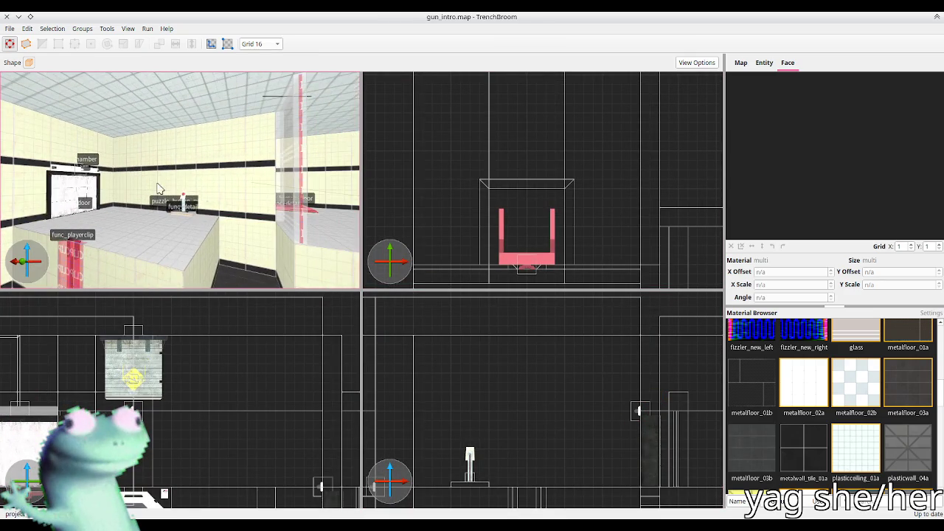
pyautogui.press('Up')
pyautogui.press('Up')
pyautogui.press('Up')
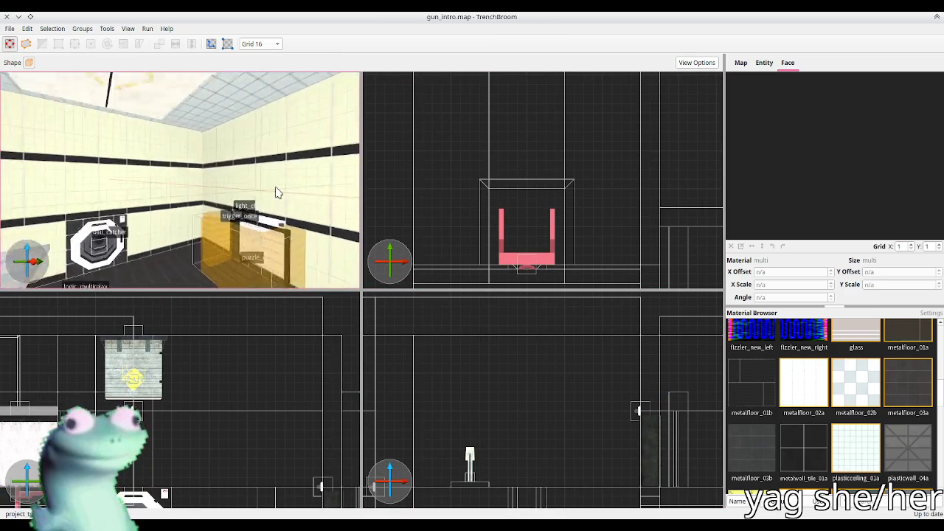
# Drag the light_corner entity across the top-view plan and centre the views on it
pyautogui.press('Down')
pyautogui.press('Down')
pyautogui.press('Left')
pyautogui.press('Left')
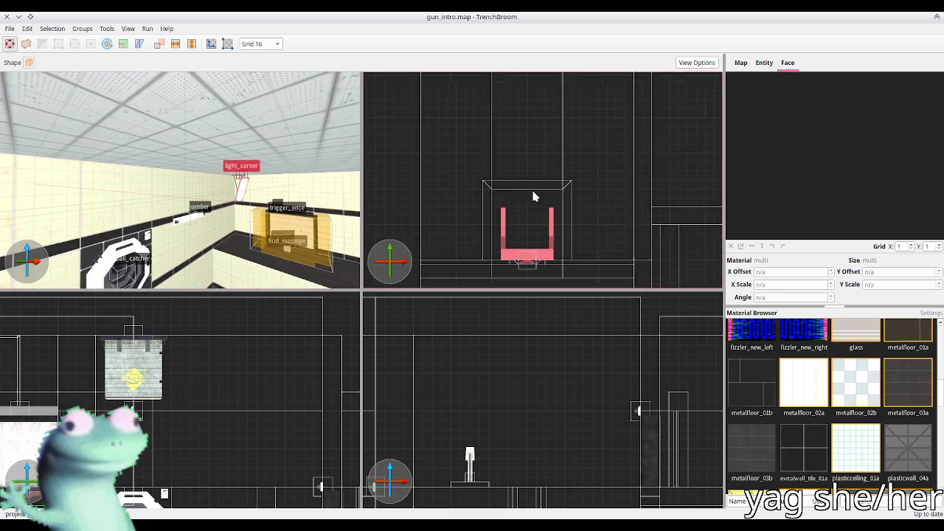
pyautogui.scroll(-5, 535, 196)
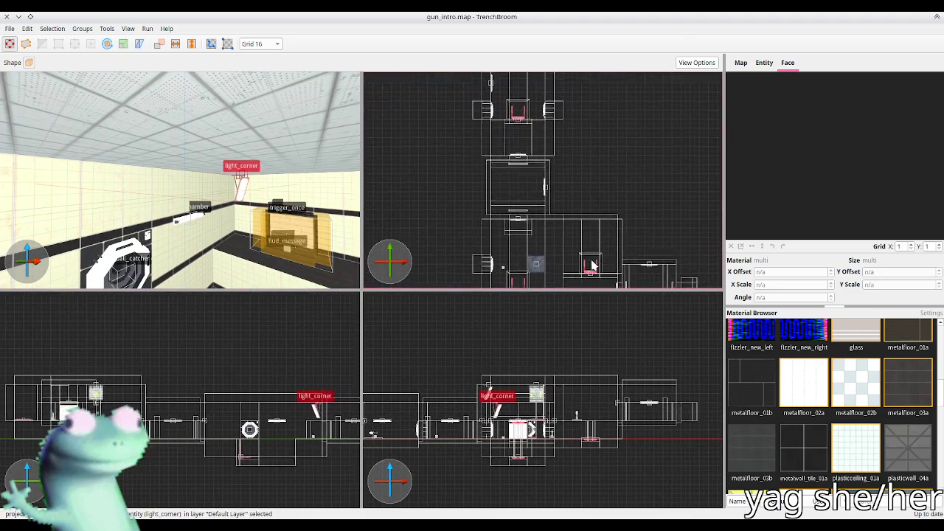
pyautogui.scroll(-3, 592, 263)
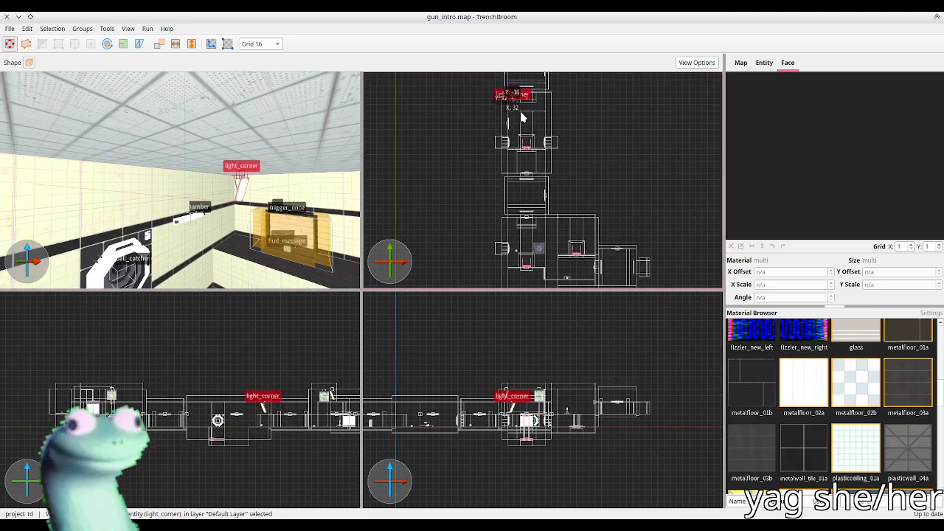
pyautogui.moveTo(515, 104); pyautogui.dragTo(575, 243)
pyautogui.hotkey('ctrl', 'u')
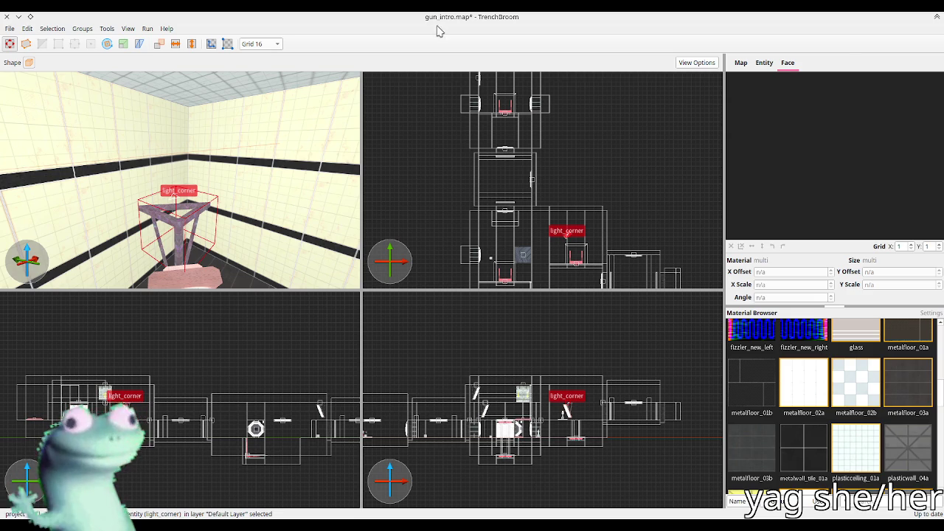
# After a quick look at the music player, move light_corner into the room's corner and save
pyautogui.hotkey('alt', 'Tab')
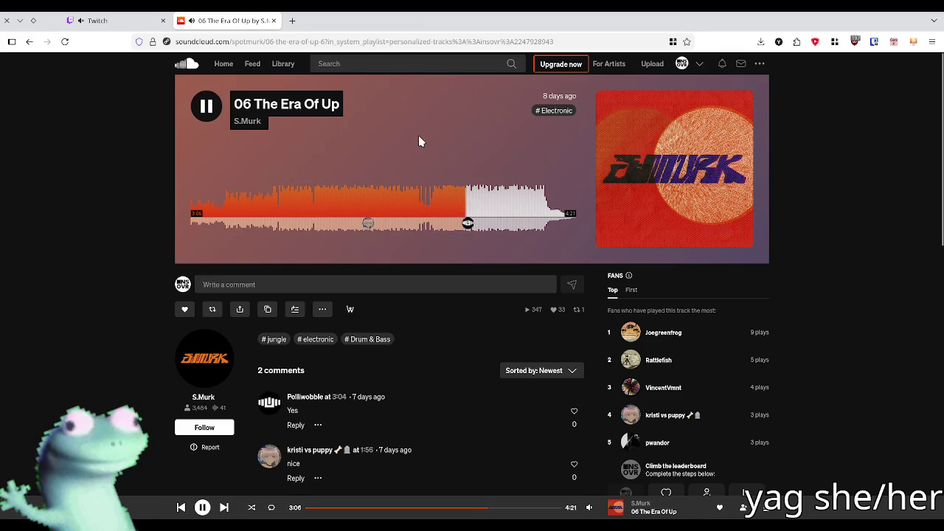
pyautogui.hotkey('alt', 'Tab')
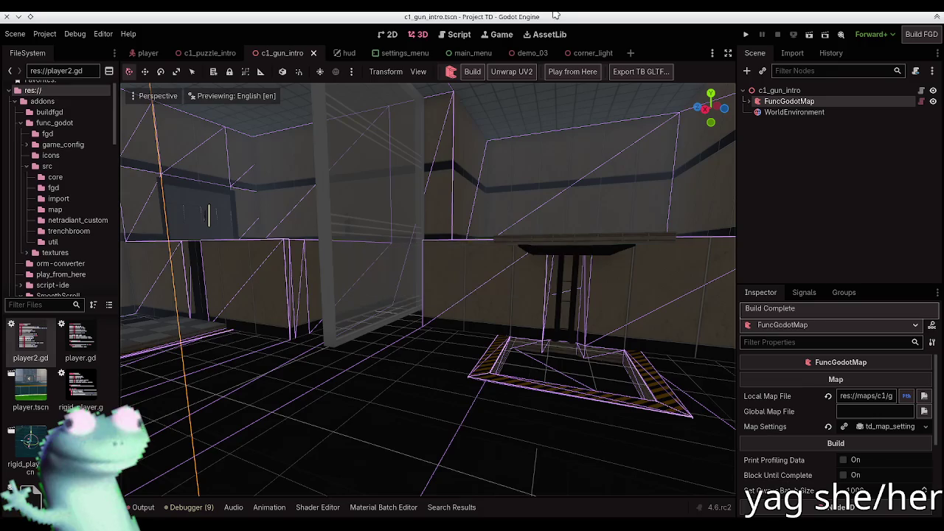
pyautogui.hotkey('alt', 'Tab')
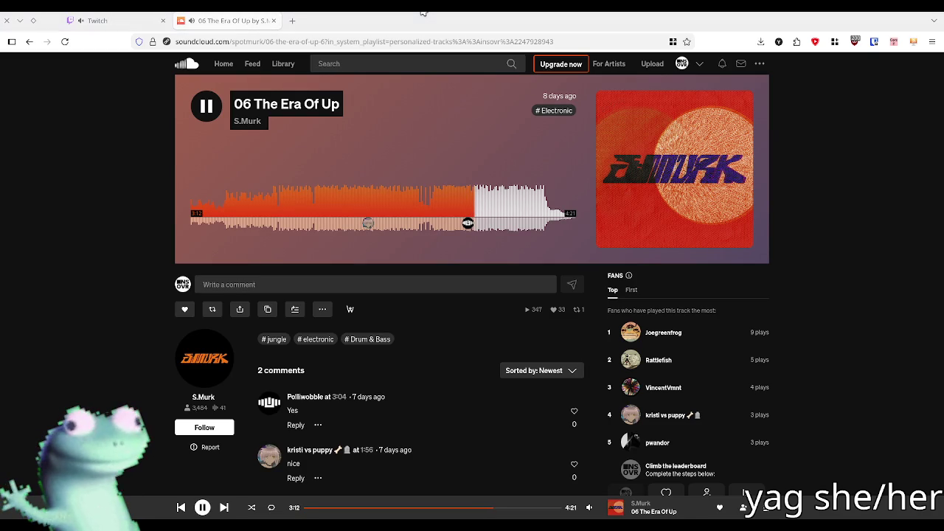
pyautogui.hotkey('alt', 'Tab')
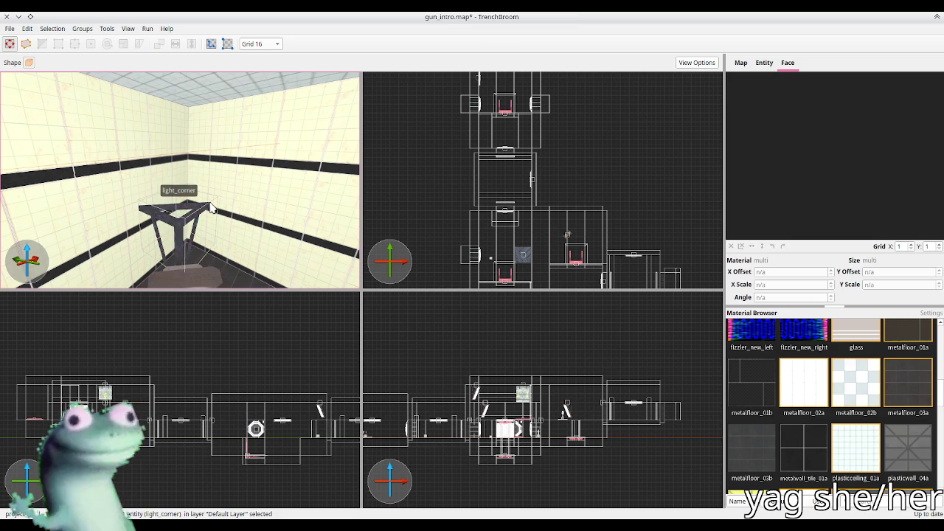
pyautogui.scroll(4, 515, 168)
pyautogui.moveTo(517, 168); pyautogui.dragTo(569, 132)
pyautogui.scroll(4, 568, 133)
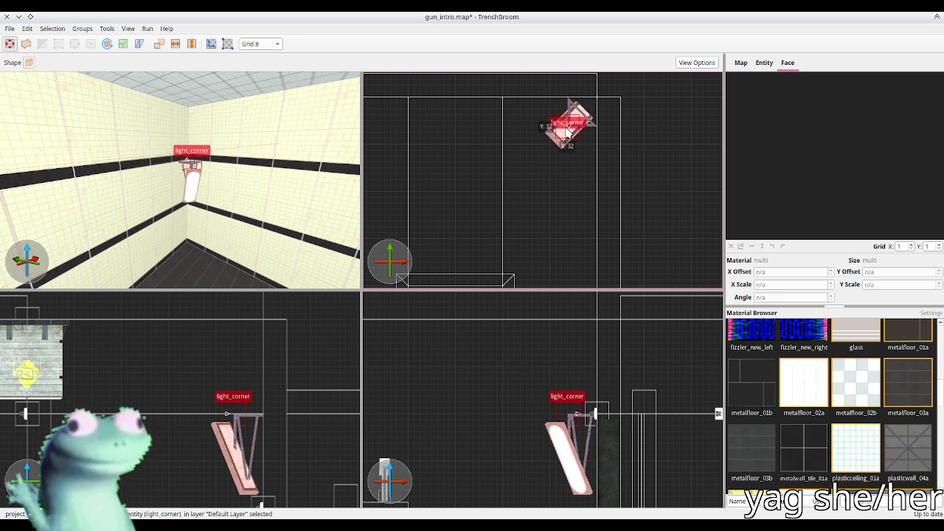
pyautogui.press('Escape')
pyautogui.hotkey('ctrl', 's')
# Reselect light_corner and raise it higher up the wall in the side view
pyautogui.click(196, 170)
pyautogui.scroll(-2, 233, 413)
pyautogui.moveTo(233, 408); pyautogui.dragTo(233, 350)
pyautogui.press('Escape')
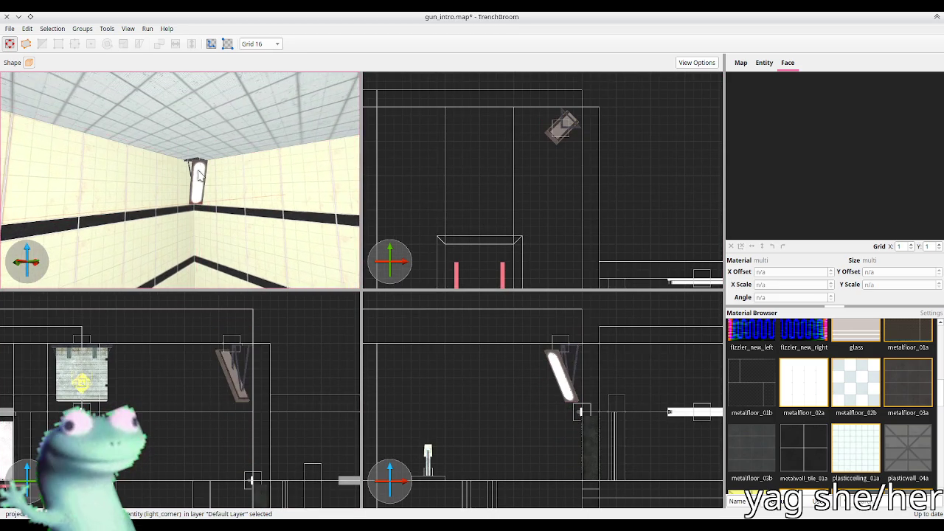
pyautogui.scroll(-5, 145, 194)
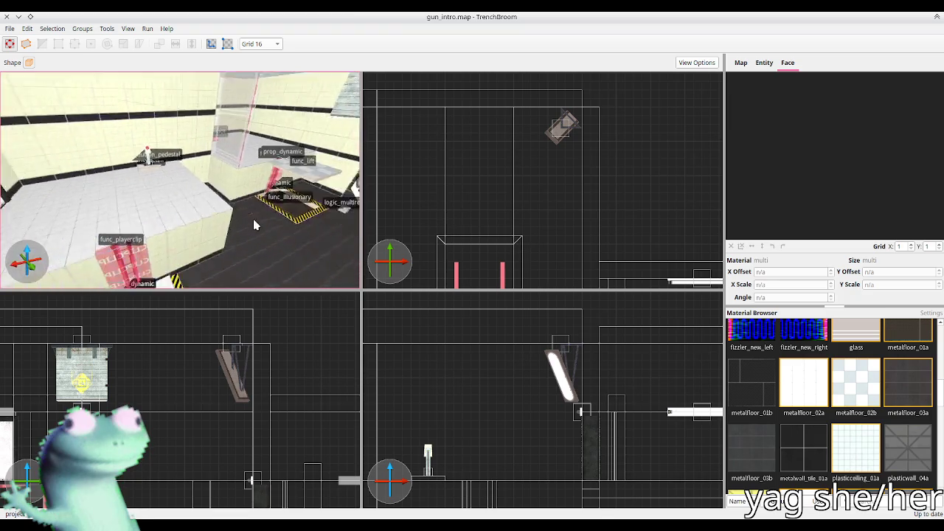
pyautogui.scroll(3, 292, 211)
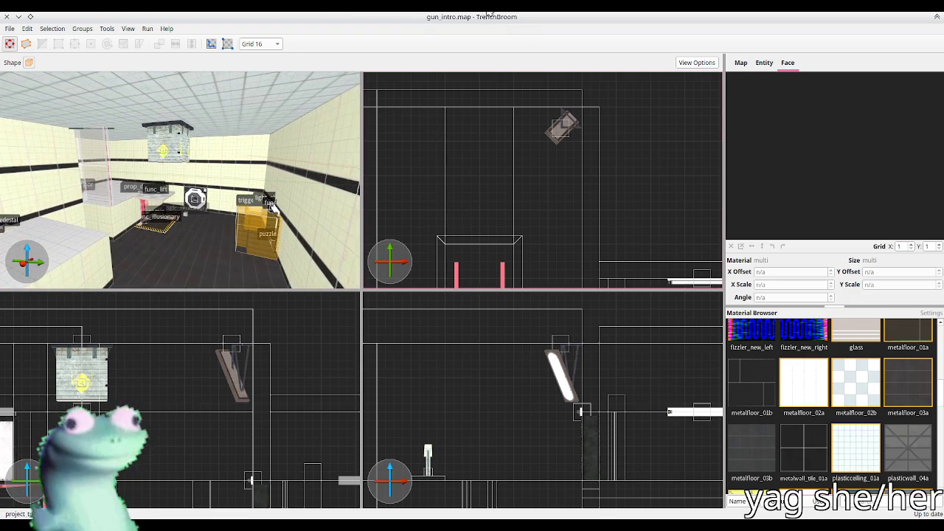
pyautogui.hotkey('alt', 'Tab')
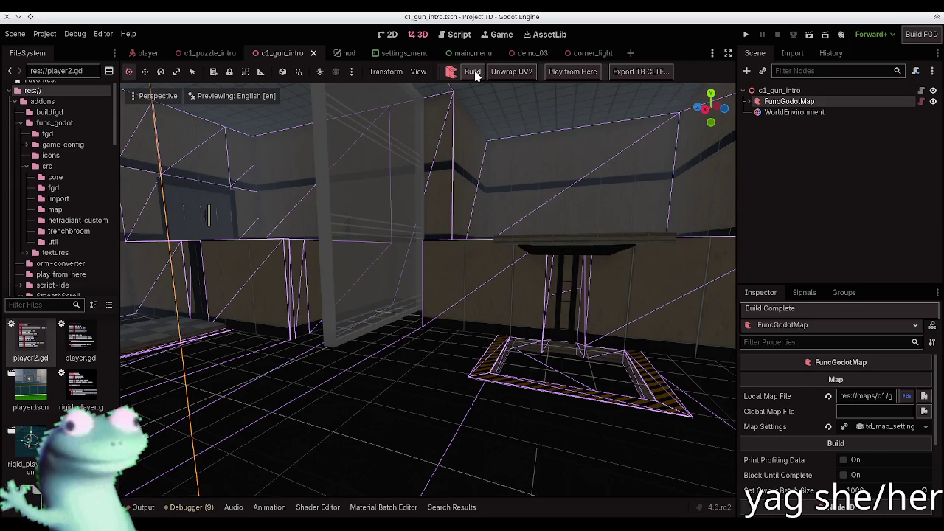
# Build the FuncGodotMap and fly through the rebuilt room to inspect the lights
pyautogui.click(474, 73)
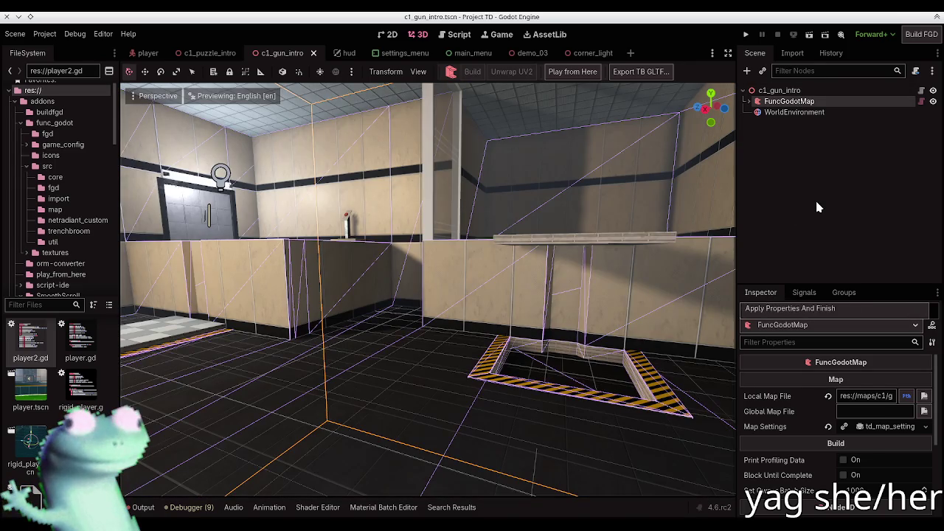
pyautogui.click(818, 208)
pyautogui.moveTo(153, 175); pyautogui.dragTo(516, 260)
pyautogui.hotkey('alt', 'Tab')
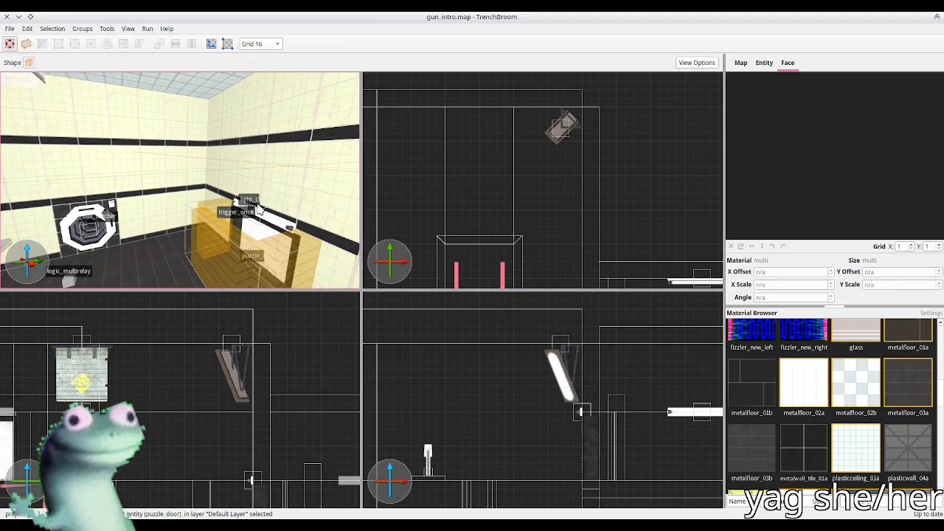
# Select light_chamber in TrenchBroom, then fly through the lever and tiled rooms in Godot
pyautogui.click(292, 214)
pyautogui.scroll(-3, 580, 181)
pyautogui.scroll(-4, 580, 181)
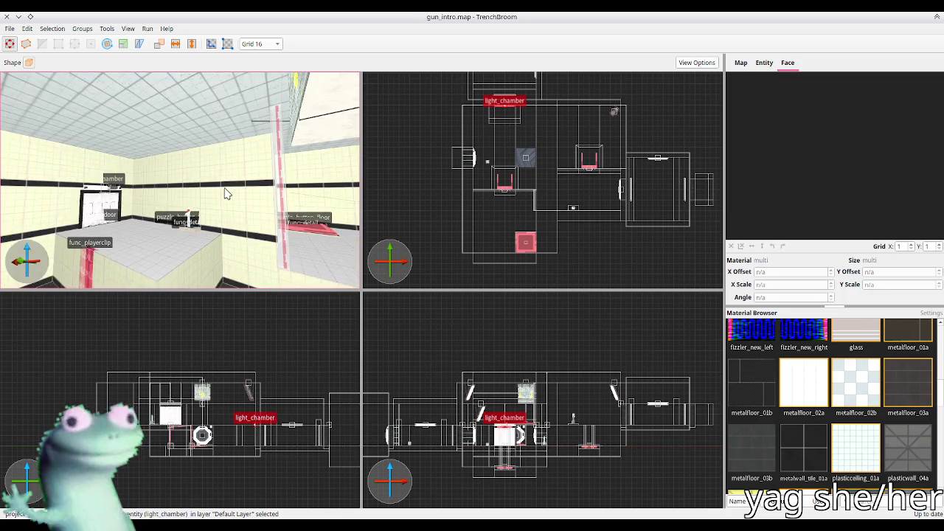
pyautogui.hotkey('alt', 'Tab')
pyautogui.press('w')
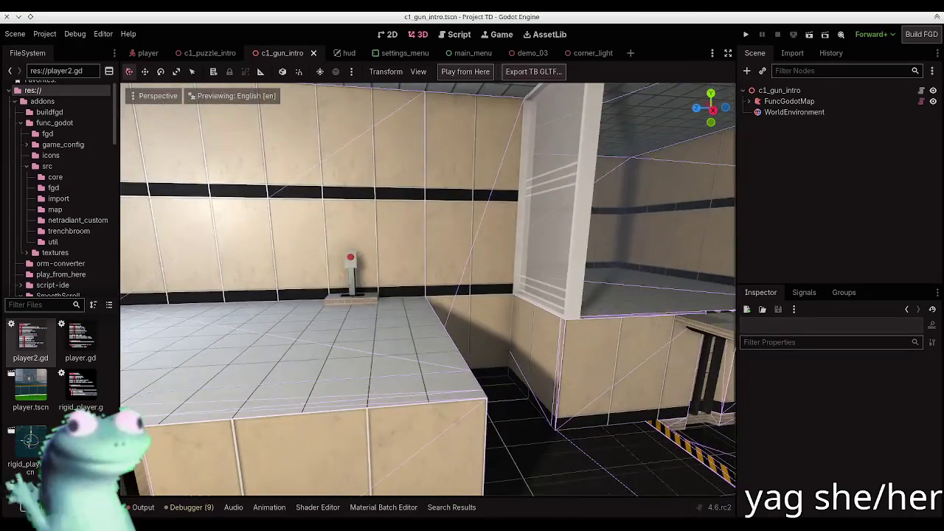
pyautogui.press('w')
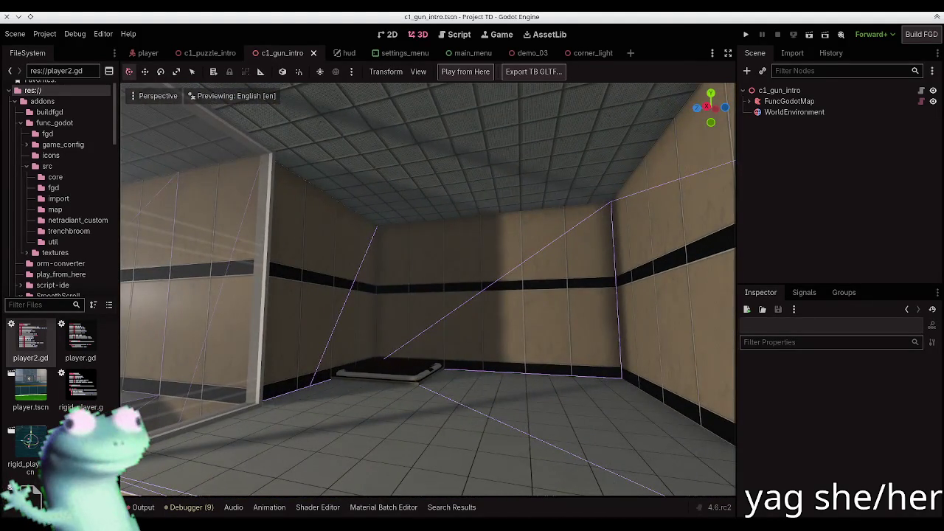
pyautogui.hotkey('alt', 'Tab')
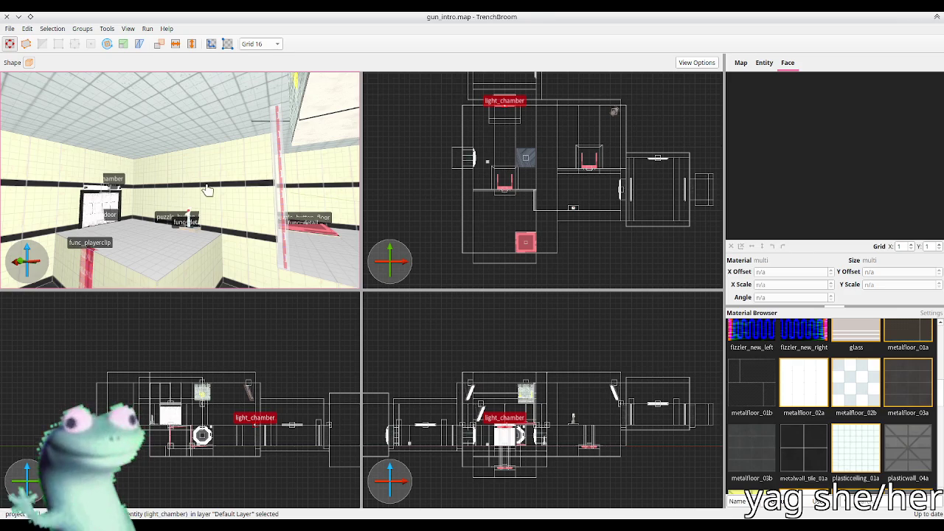
# Move light_corner into the neighbouring room's corner and rotate it to face inward
pyautogui.click(603, 140)
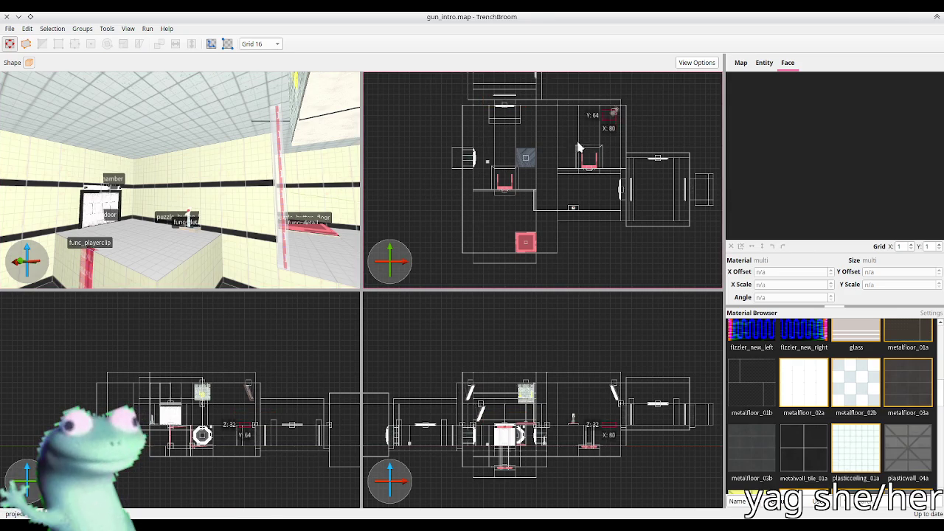
pyautogui.click(616, 117)
pyautogui.moveTo(615, 117)
pyautogui.mouseDown()
pyautogui.moveTo(480, 238)
pyautogui.moveTo(514, 253)
pyautogui.mouseUp()
pyautogui.scroll(4, 499, 233)
pyautogui.press('r')
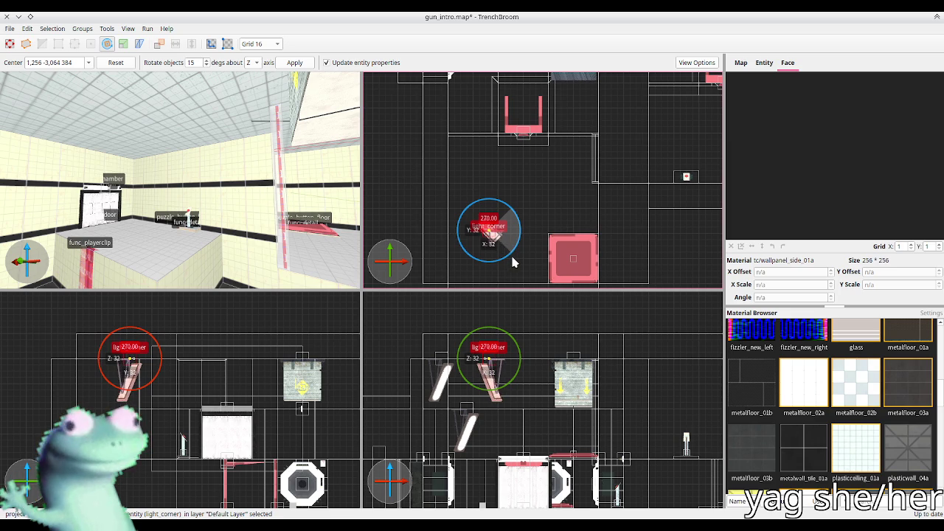
pyautogui.press('r')
pyautogui.press('r')
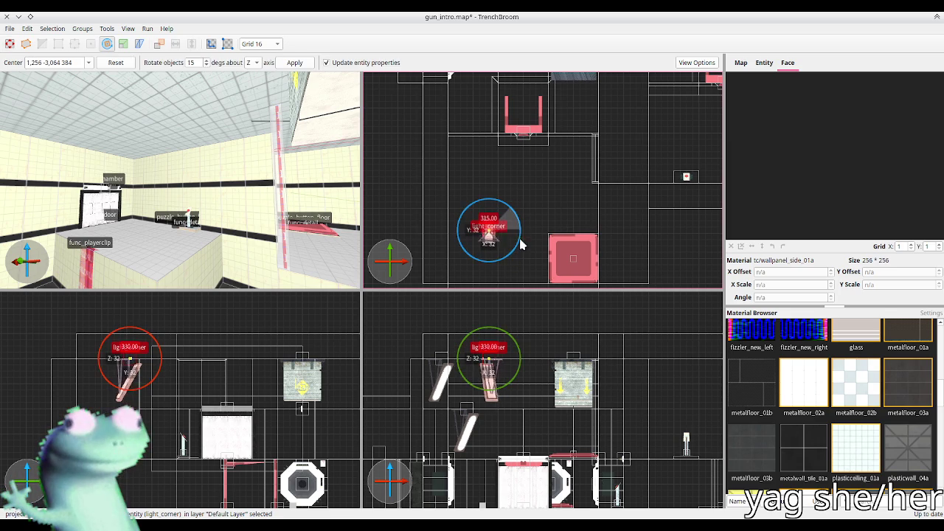
pyautogui.press('r')
pyautogui.moveTo(485, 230)
pyautogui.mouseDown()
pyautogui.moveTo(468, 275)
pyautogui.moveTo(480, 214)
pyautogui.mouseUp()
pyautogui.scroll(2, 475, 208)
# Save the map and select the FuncGodotMap node in Godot for rebuilding
pyautogui.hotkey('ctrl', 's')
pyautogui.hotkey('alt', 'Tab')
pyautogui.click(791, 101)
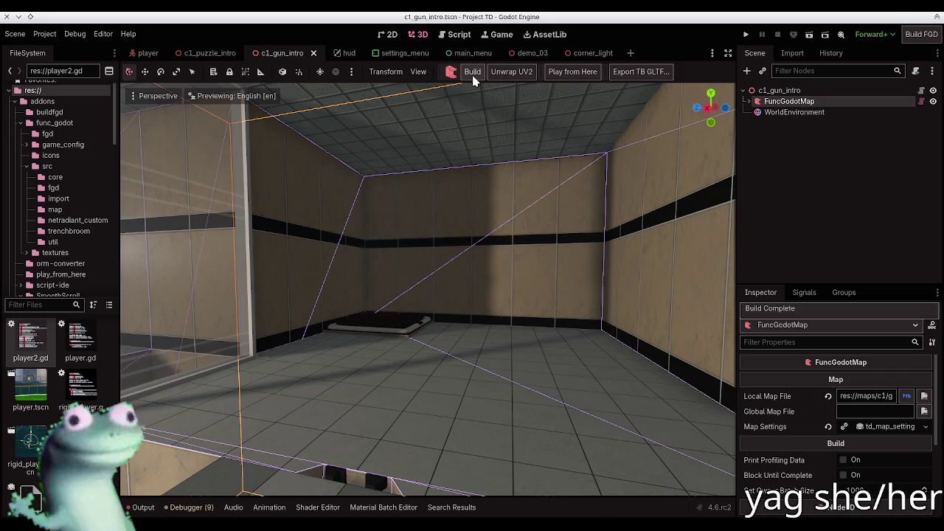
# Rebuild the map in Godot and fly around the room to check the new corner light
pyautogui.click(473, 74)
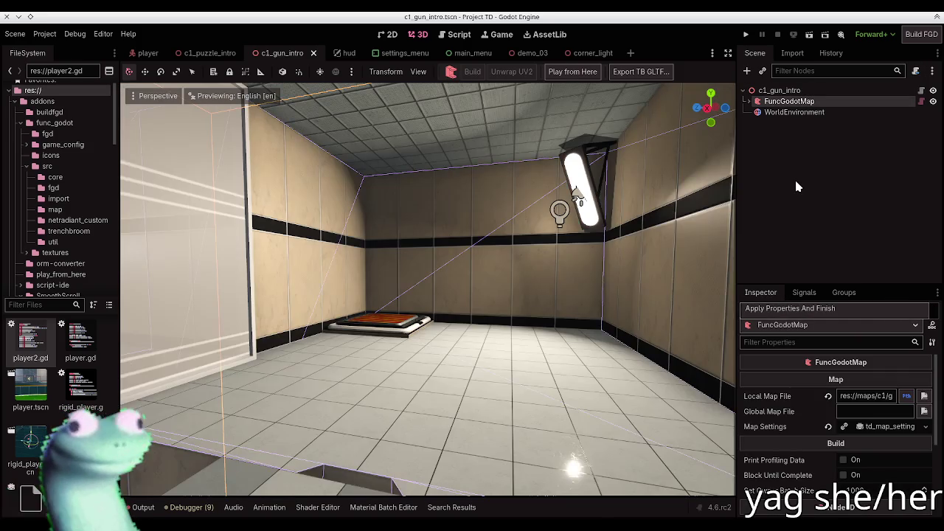
pyautogui.click(664, 221)
pyautogui.press('w')
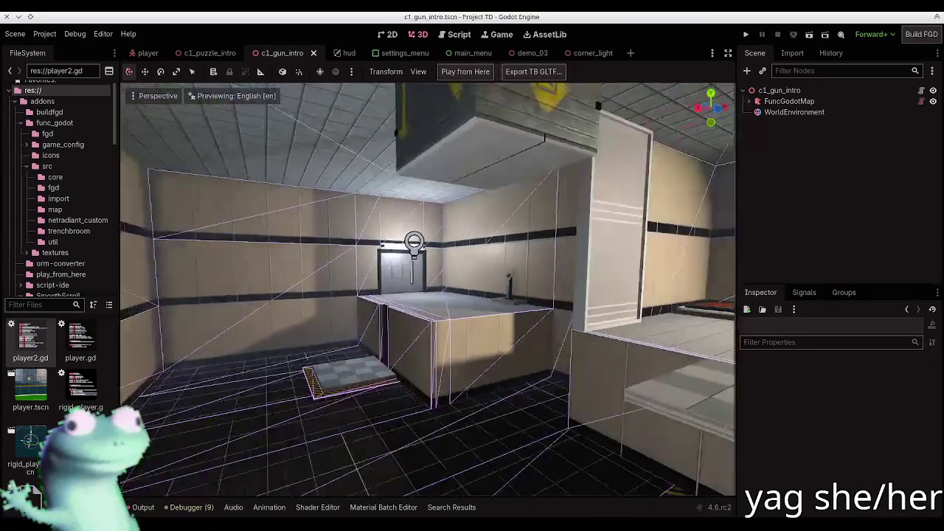
pyautogui.press('w')
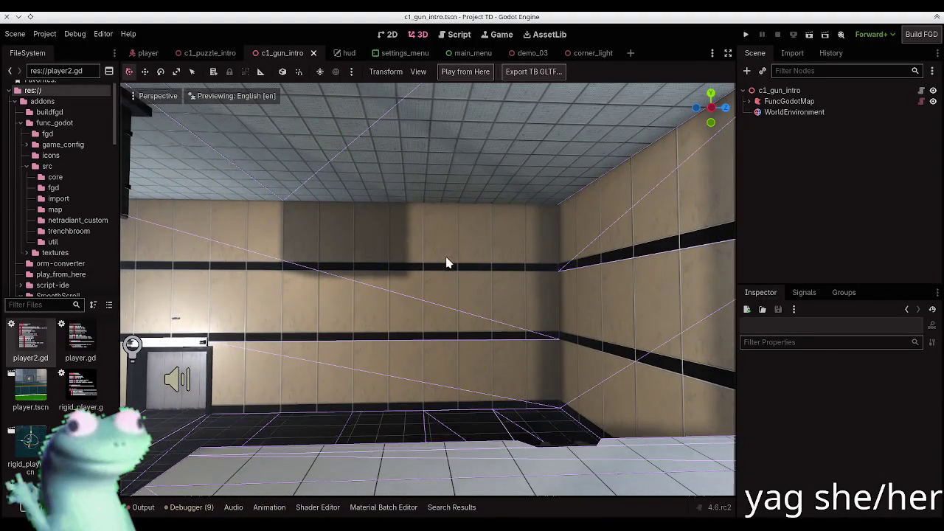
pyautogui.press('s')
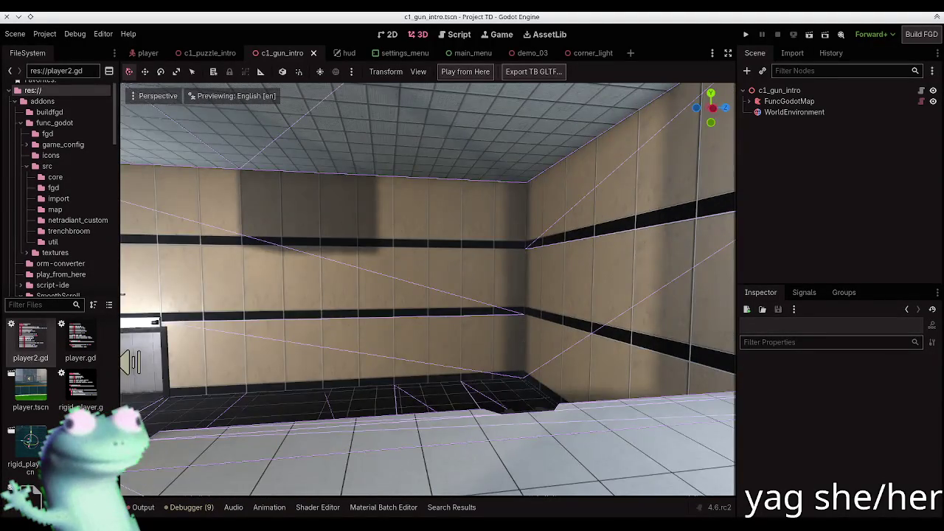
pyautogui.press('w')
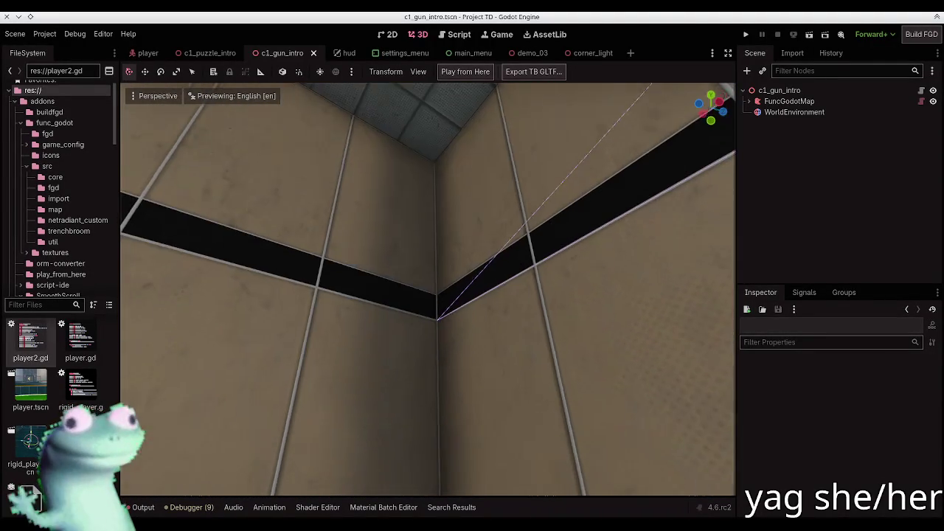
pyautogui.press('s')
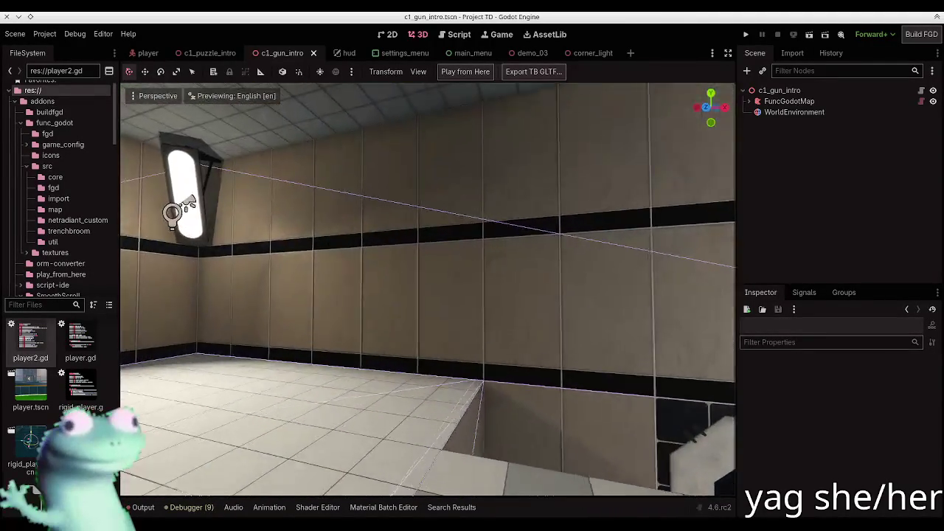
pyautogui.press('w')
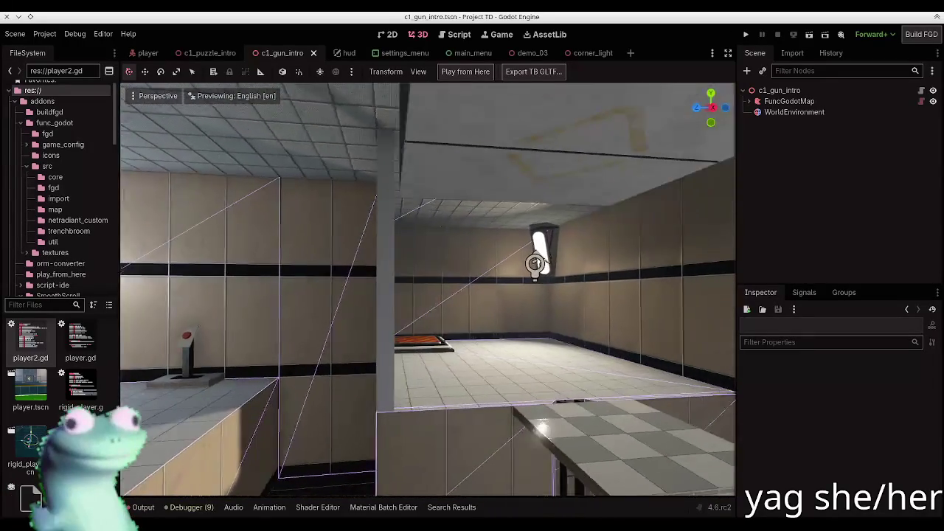
pyautogui.press('w')
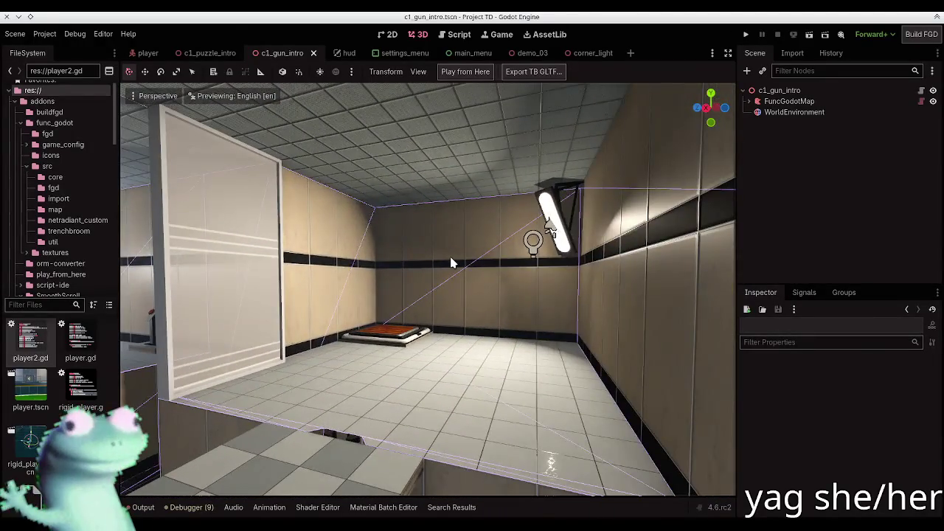
# Back in TrenchBroom, orbit to face the back wall and select the light_chamber fixture
pyautogui.hotkey('alt', 'Tab')
pyautogui.moveTo(264, 193)
pyautogui.mouseDown()
pyautogui.moveTo(197, 215)
pyautogui.moveTo(266, 232)
pyautogui.moveTo(44, 190)
pyautogui.mouseUp()
pyautogui.click(45, 191)
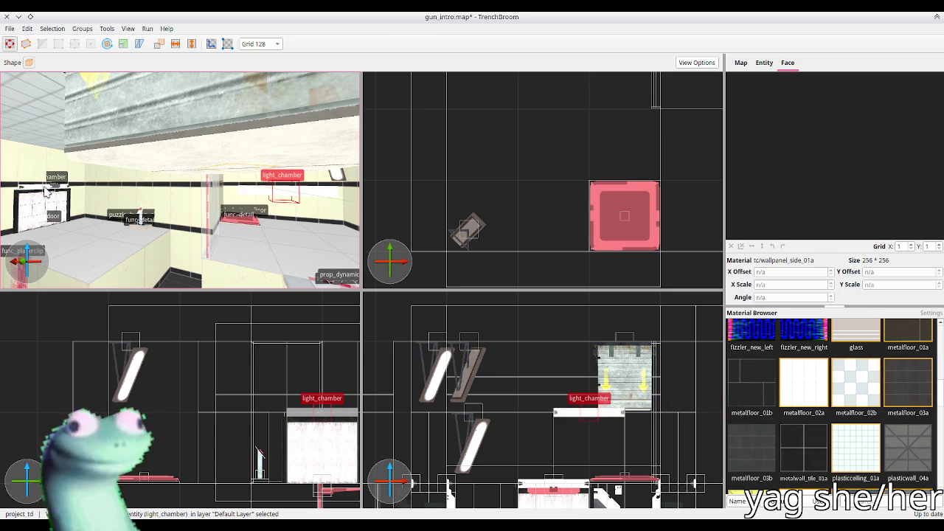
# Refine the grid to 32 and nudge the light_chamber fixture onto the back wall
pyautogui.press('s')
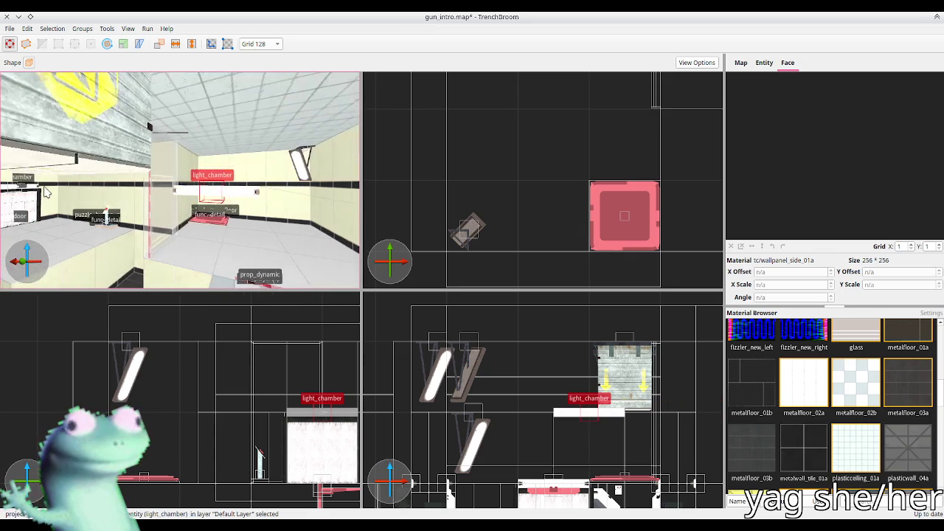
pyautogui.press('-')
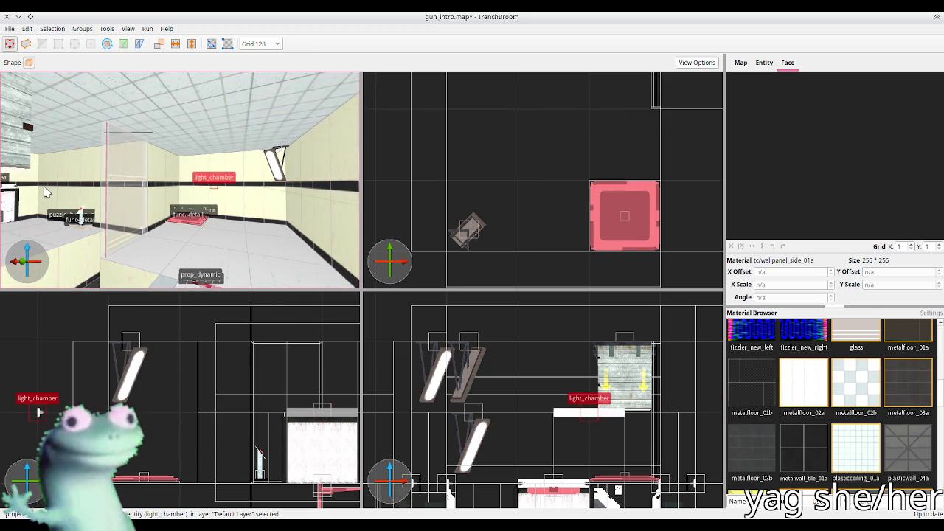
pyautogui.press('Right')
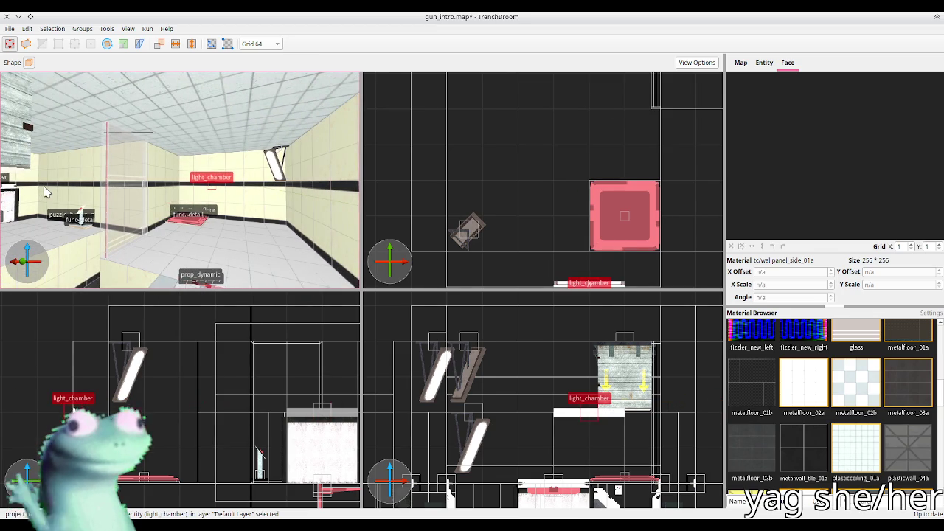
pyautogui.press('-')
pyautogui.press('Up')
pyautogui.press('Up')
pyautogui.press('Left')
pyautogui.press('Left')
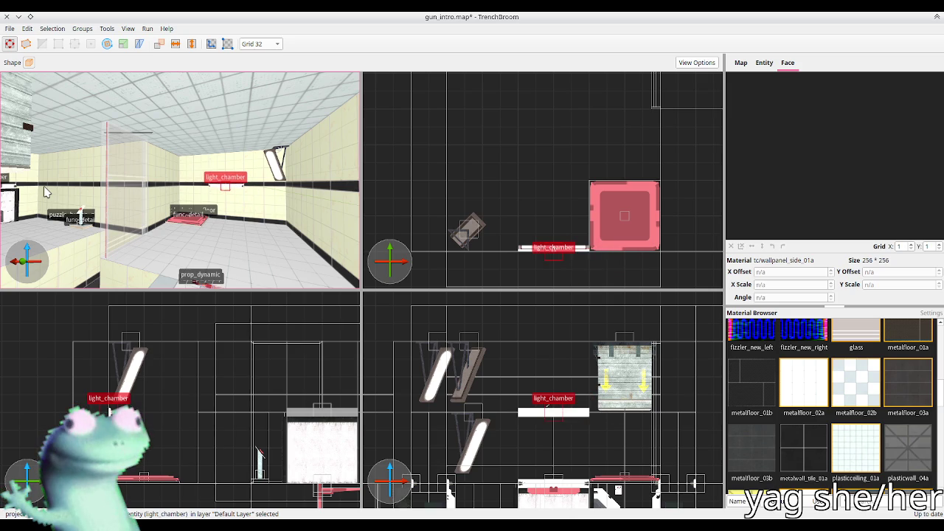
pyautogui.press('w')
pyautogui.scroll(-5, 230, 212)
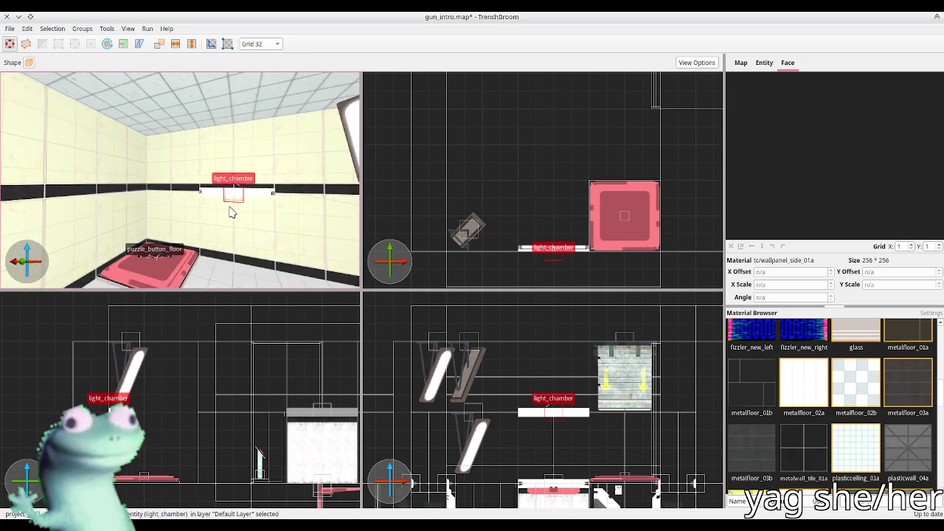
# Set the light_chamber's custom_style property to g
pyautogui.click(768, 65)
pyautogui.click(797, 119)
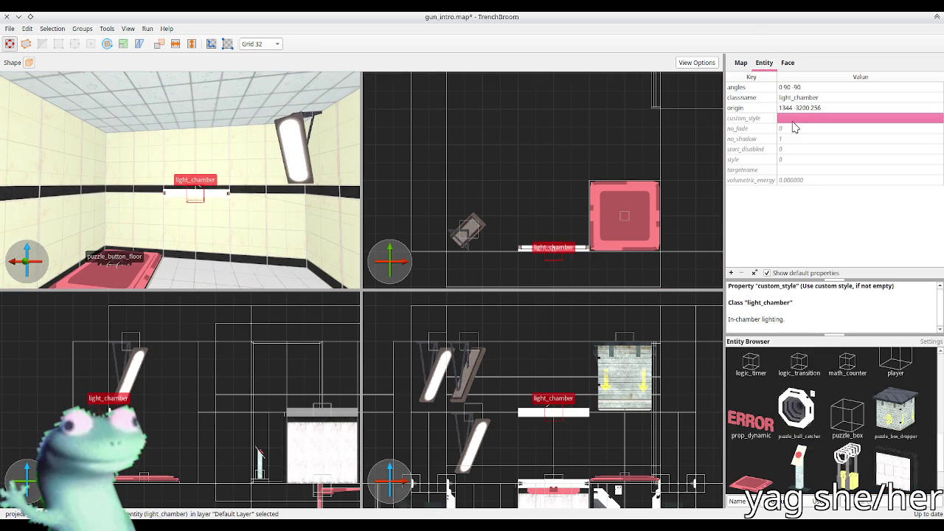
pyautogui.press('Return')
pyautogui.click(206, 207)
pyautogui.press('Escape')
# Save gun_intro.map, rebuild it in Godot, and look around the rebuilt room
pyautogui.hotkey('ctrl', 's')
pyautogui.hotkey('alt', 'Tab')
pyautogui.click(790, 101)
pyautogui.click(473, 71)
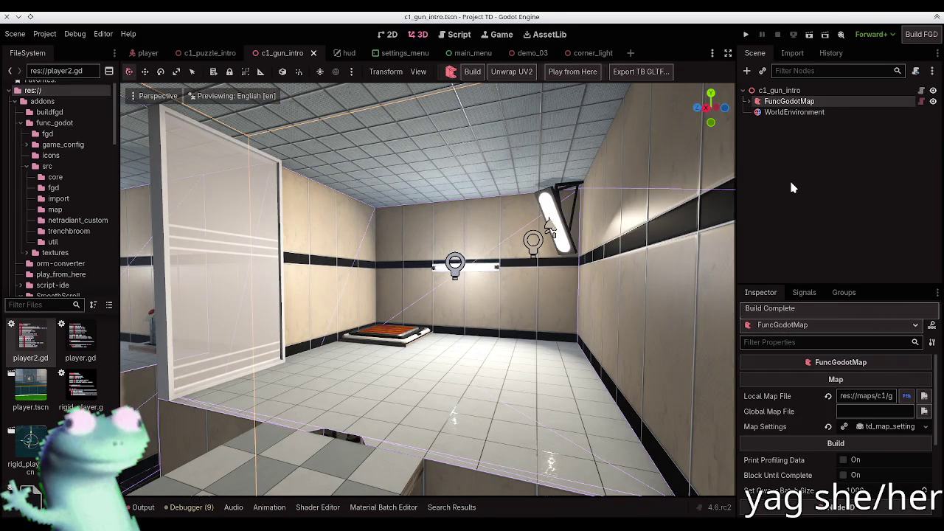
pyautogui.click(791, 186)
pyautogui.press('w')
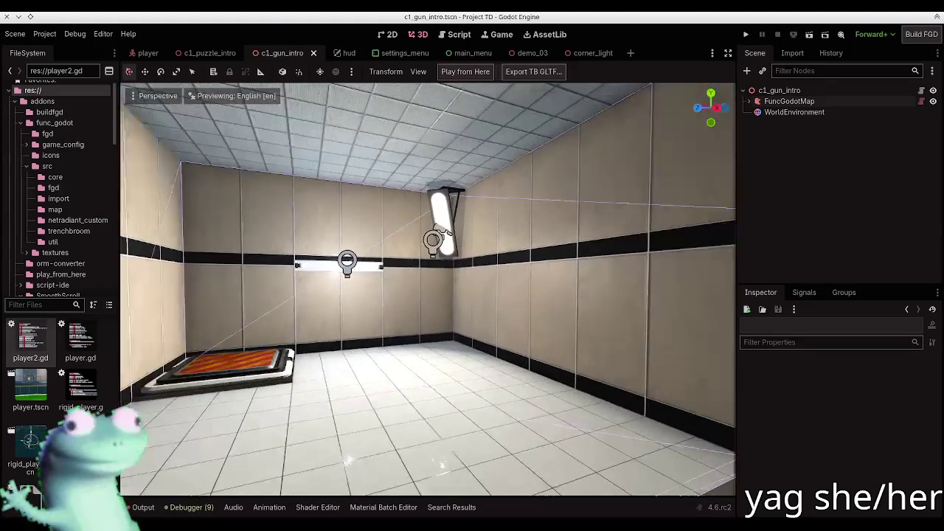
# Re-enter custom_style g on the light_chamber, save the map, and reselect FuncGodotMap in Godot
pyautogui.hotkey('alt', 'Tab')
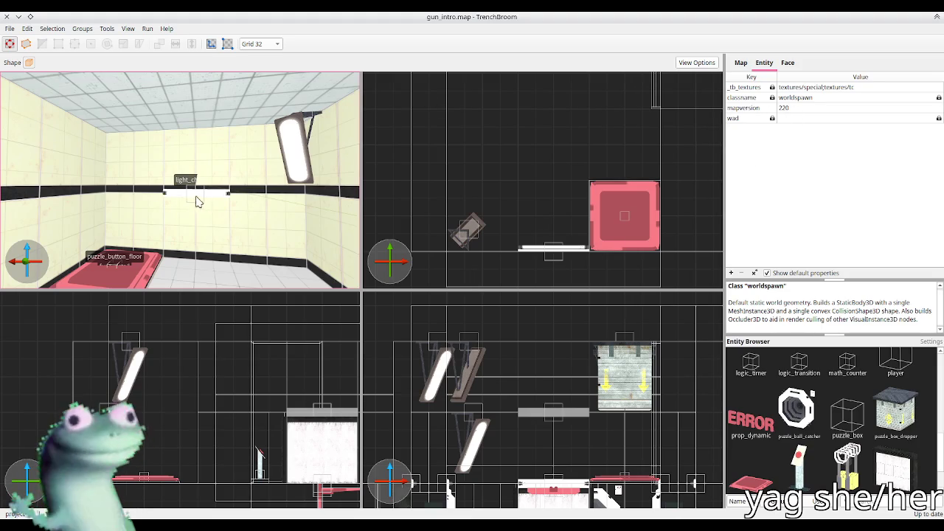
pyautogui.click(196, 196)
pyautogui.click(797, 108)
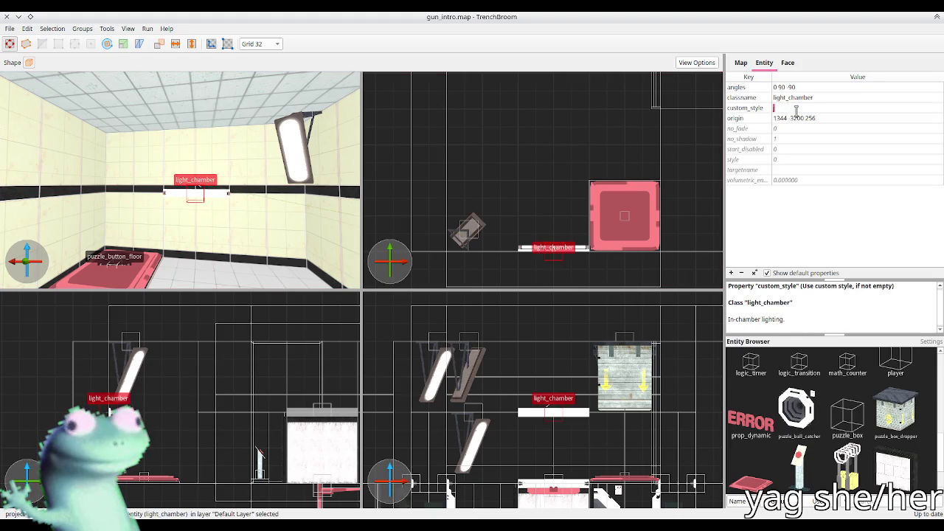
pyautogui.write('g')
pyautogui.press('Return')
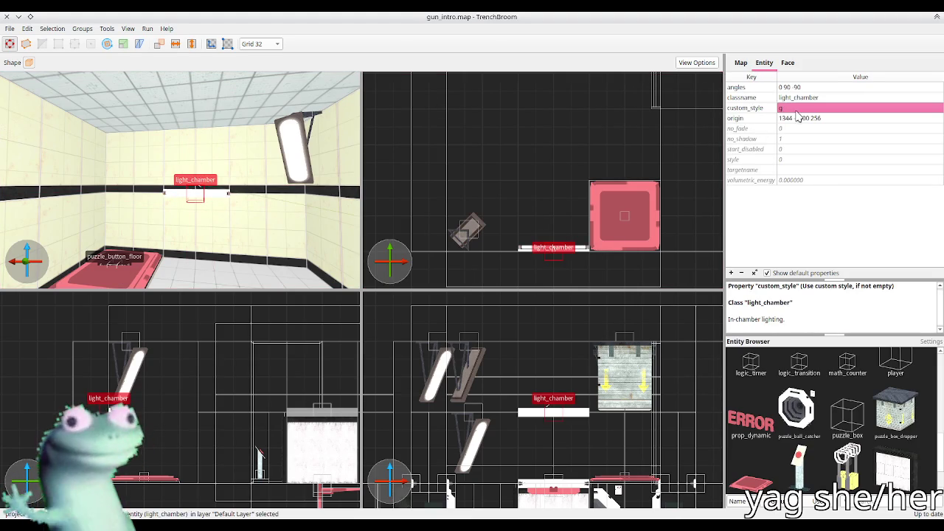
pyautogui.hotkey('ctrl', 's')
pyautogui.hotkey('alt', 'Tab')
pyautogui.click(790, 101)
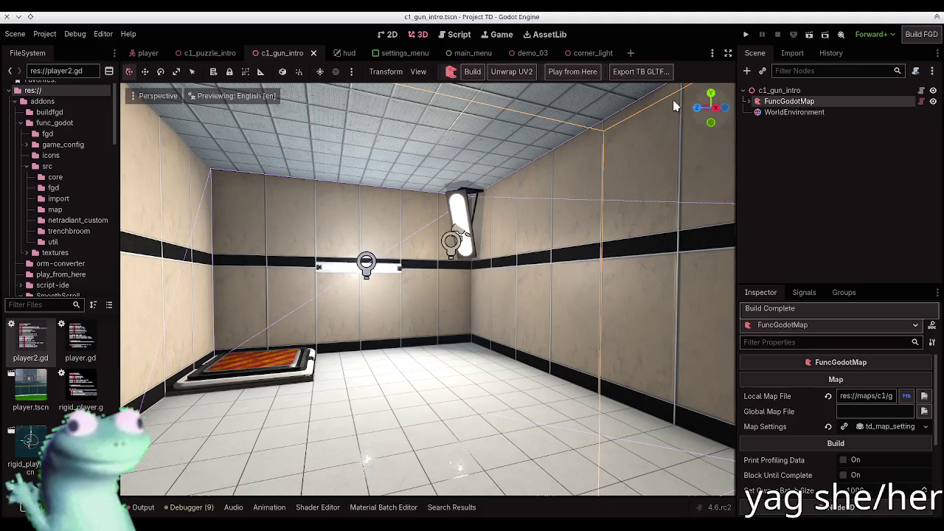
# Rebuild the map in Godot and fly the view through the level
pyautogui.click(472, 72)
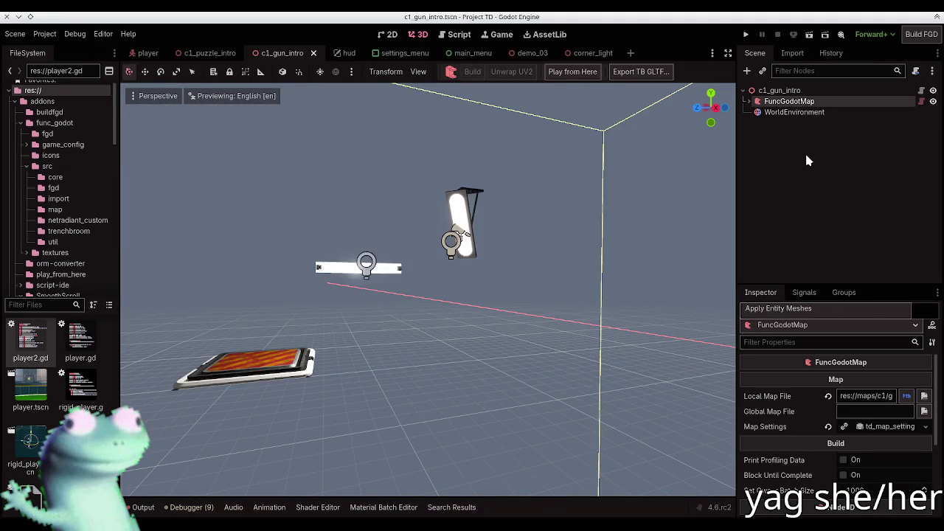
pyautogui.hotkey('shift', 'f')
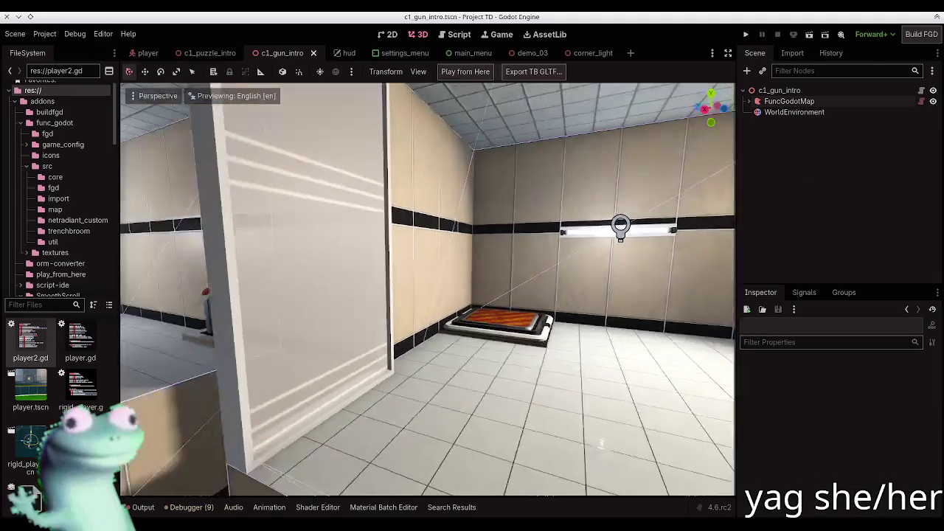
pyautogui.press('d')
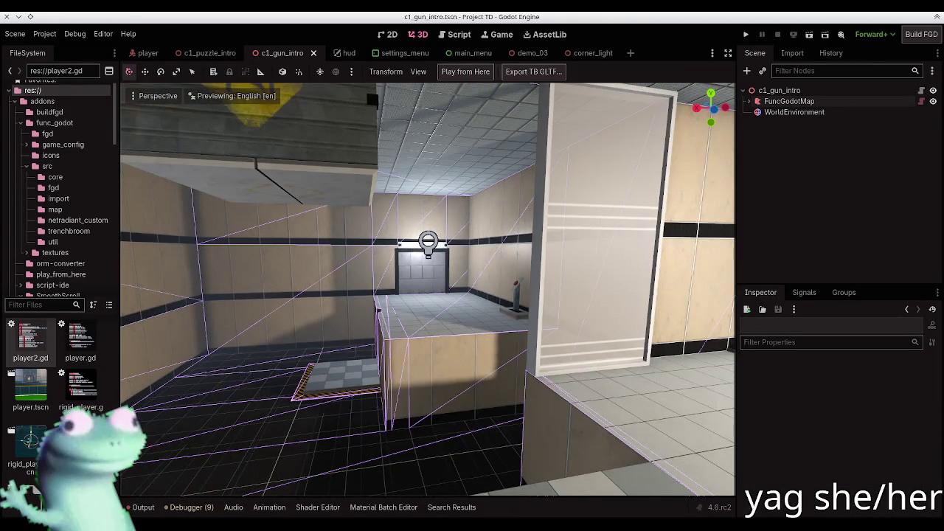
pyautogui.hotkey('shift', 'f')
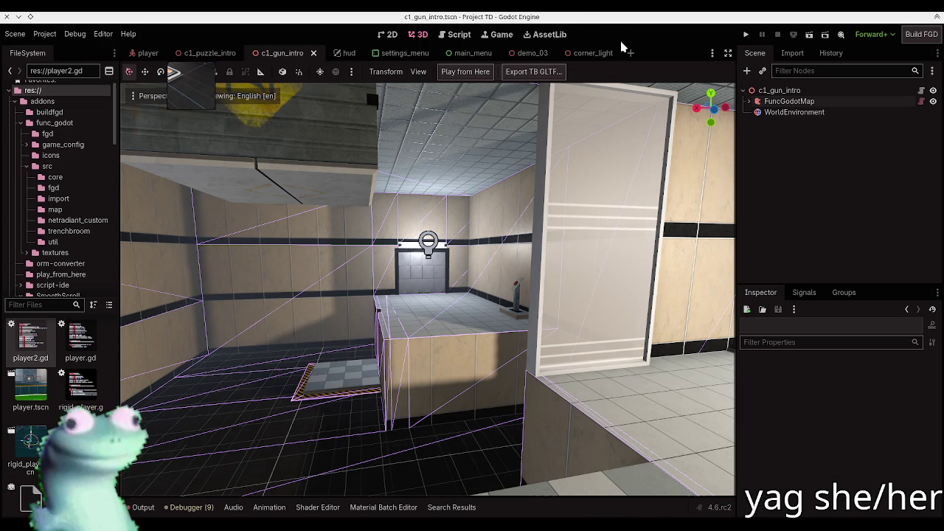
pyautogui.hotkey('alt', 'Tab')
pyautogui.scroll(2, 243, 190)
pyautogui.scroll(-5, 530, 189)
pyautogui.moveTo(535, 248)
pyautogui.mouseDown()
pyautogui.moveTo(547, 137)
pyautogui.moveTo(537, 185)
pyautogui.moveTo(612, 131)
pyautogui.moveTo(580, 191)
pyautogui.moveTo(559, 158)
pyautogui.moveTo(566, 171)
pyautogui.moveTo(630, 151)
pyautogui.mouseUp()
pyautogui.press('r')
pyautogui.press('Escape')
pyautogui.hotkey('ctrl', 'u')
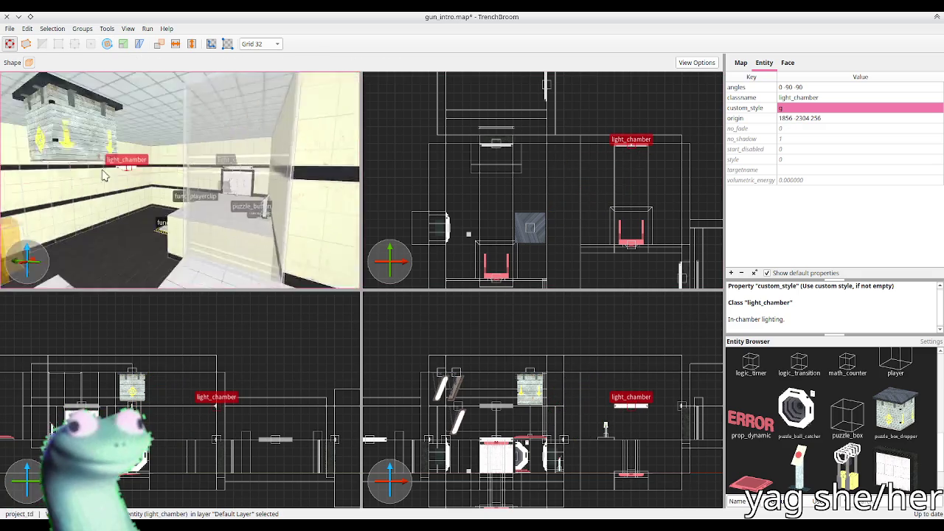
pyautogui.moveTo(154, 190)
pyautogui.mouseDown()
pyautogui.moveTo(184, 193)
pyautogui.moveTo(178, 189)
pyautogui.moveTo(177, 247)
pyautogui.moveTo(159, 260)
pyautogui.mouseUp()
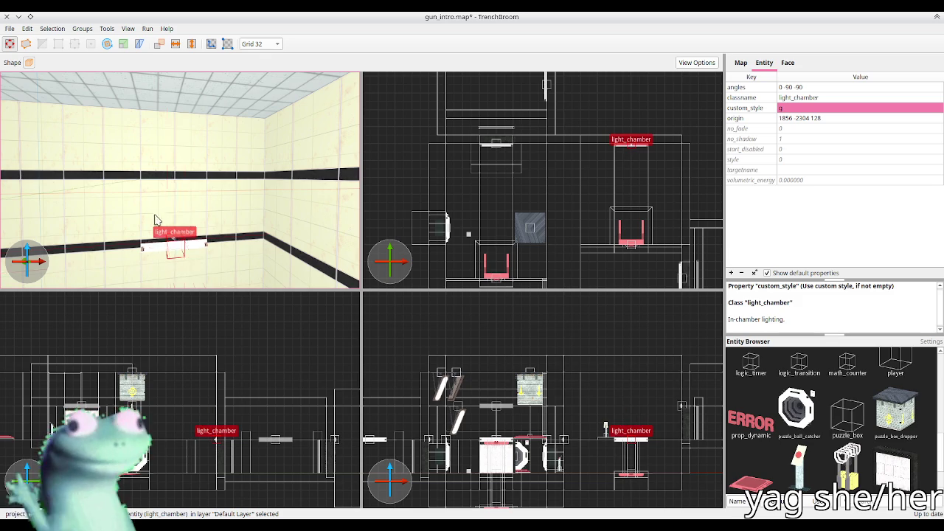
pyautogui.scroll(-3, 155, 223)
# Confirm custom_style g, save gun_intro.map, and select FuncGodotMap in Godot
pyautogui.click(795, 109)
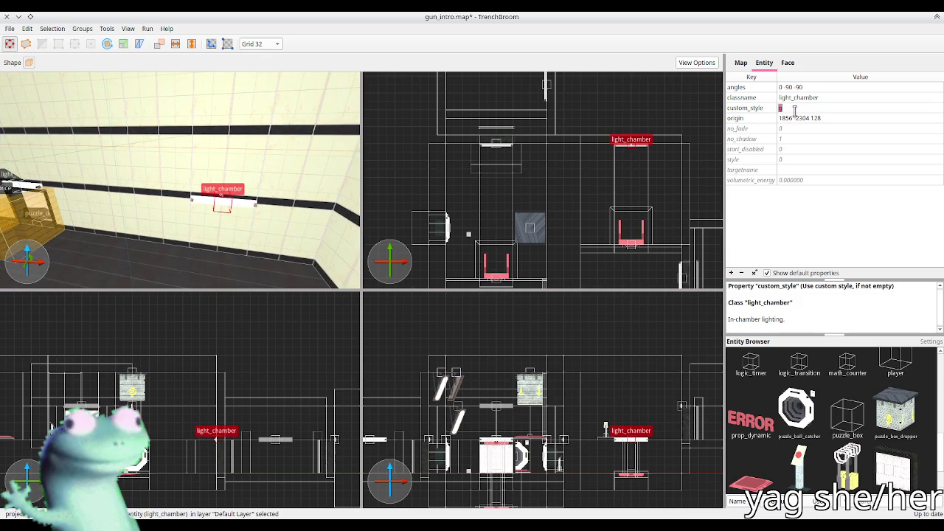
pyautogui.click(238, 201)
pyautogui.press('Escape')
pyautogui.hotkey('ctrl', 's')
pyautogui.hotkey('alt', 'Tab')
pyautogui.click(789, 101)
# Rebuild the map with the relocated light, fly past the door and counter, then run the scene
pyautogui.click(472, 74)
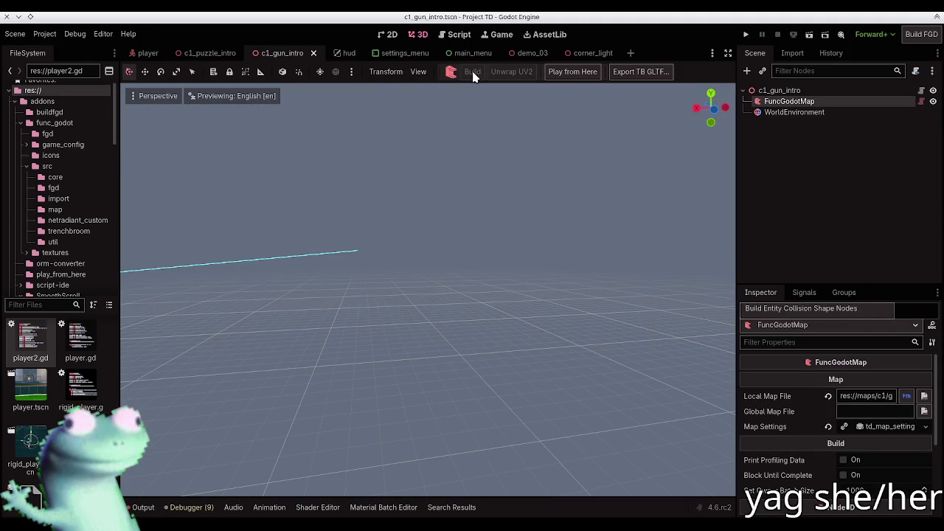
pyautogui.press('w')
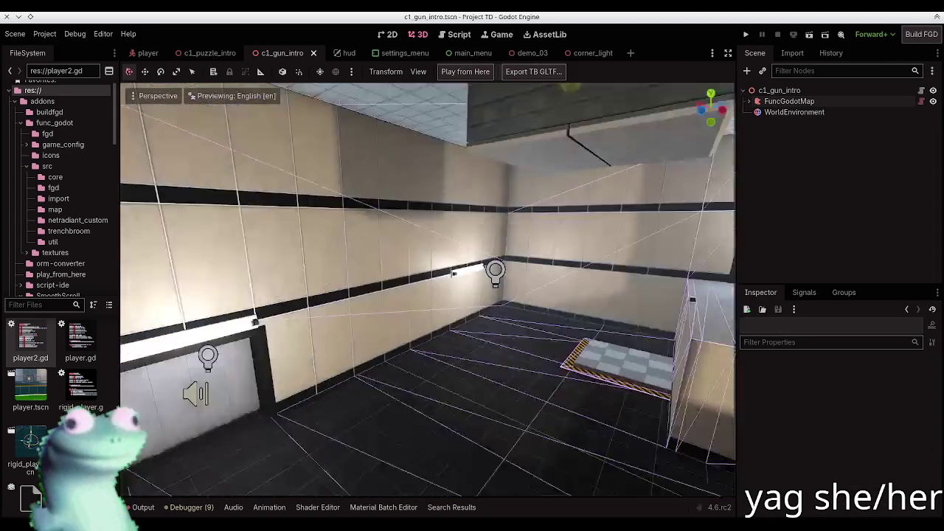
pyautogui.press('w')
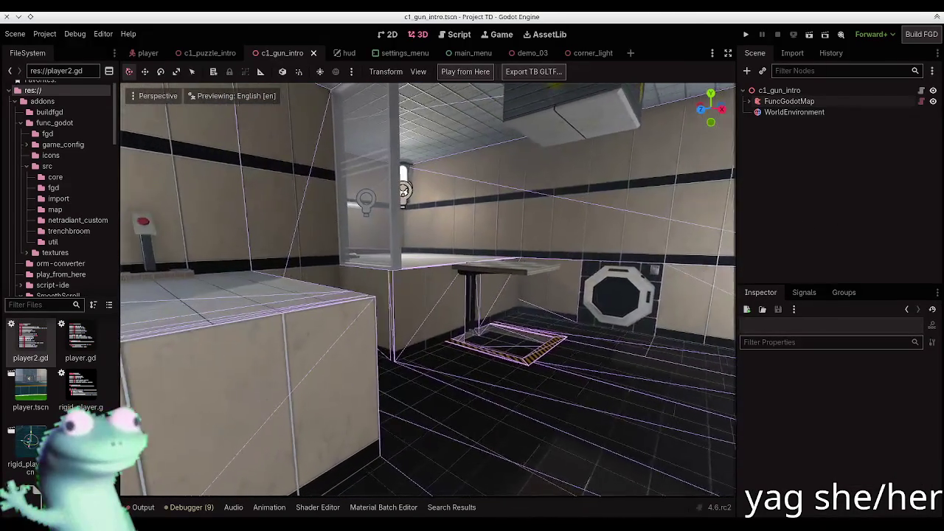
pyautogui.press('s')
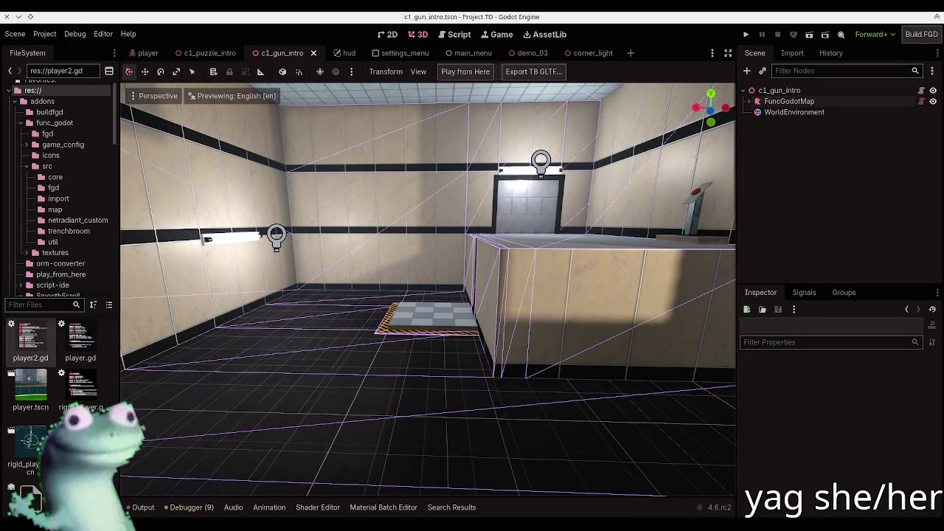
pyautogui.press('w')
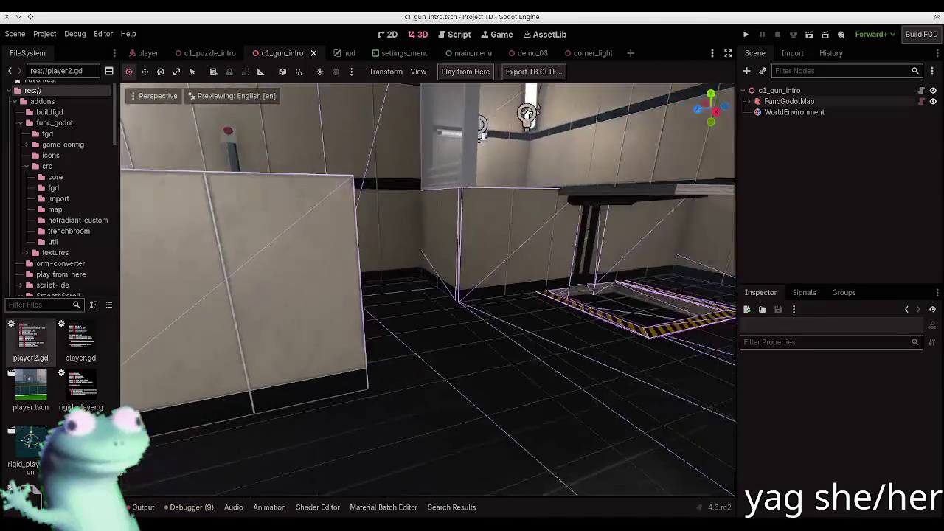
pyautogui.hotkey('ctrl', 's')
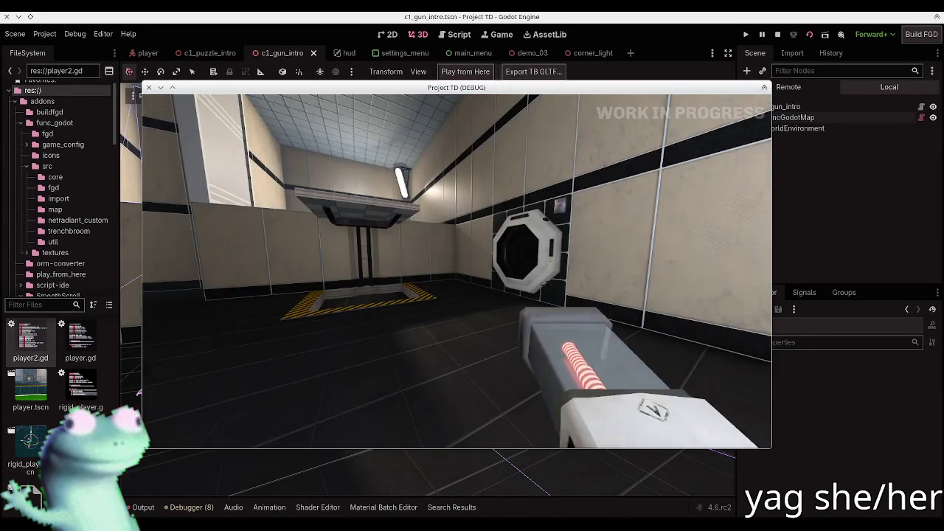
# Walk from the wall past the checkered platform up to the glass over the tiled room
pyautogui.press('w')
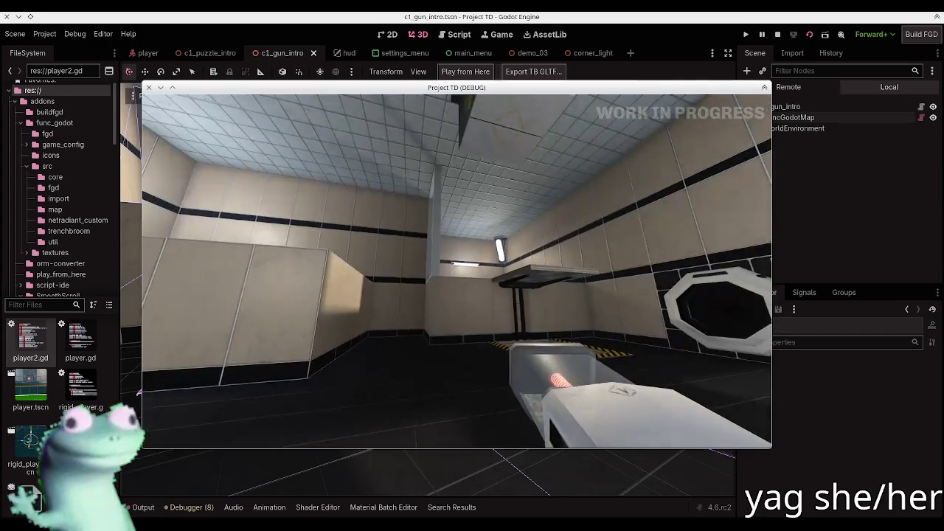
pyautogui.press('w')
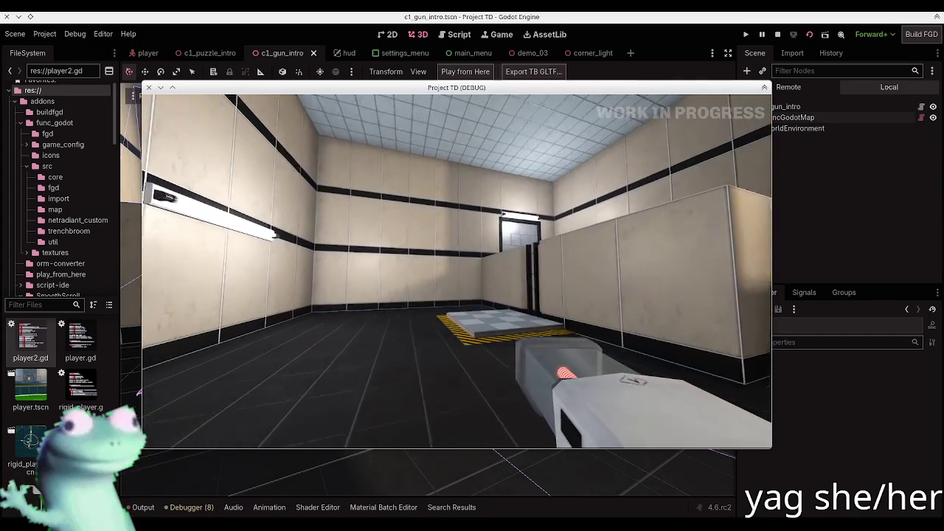
pyautogui.press('w')
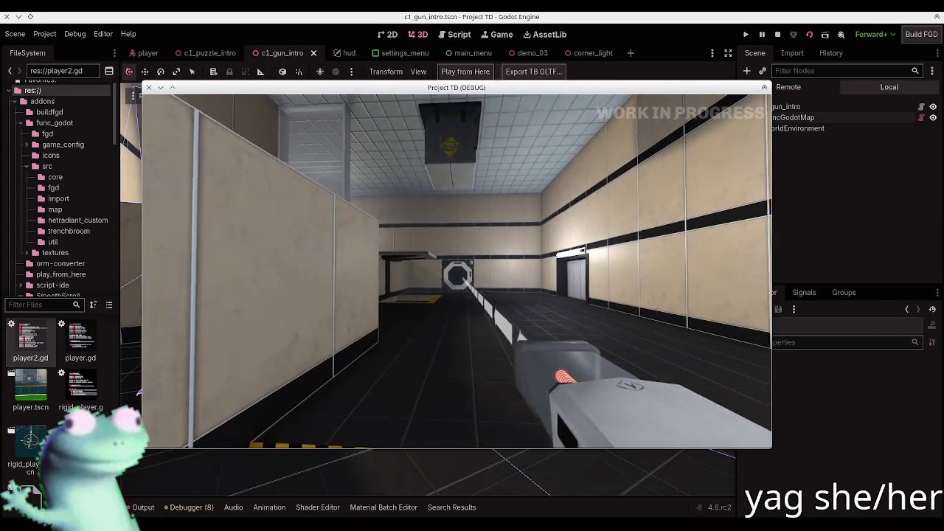
pyautogui.press('w')
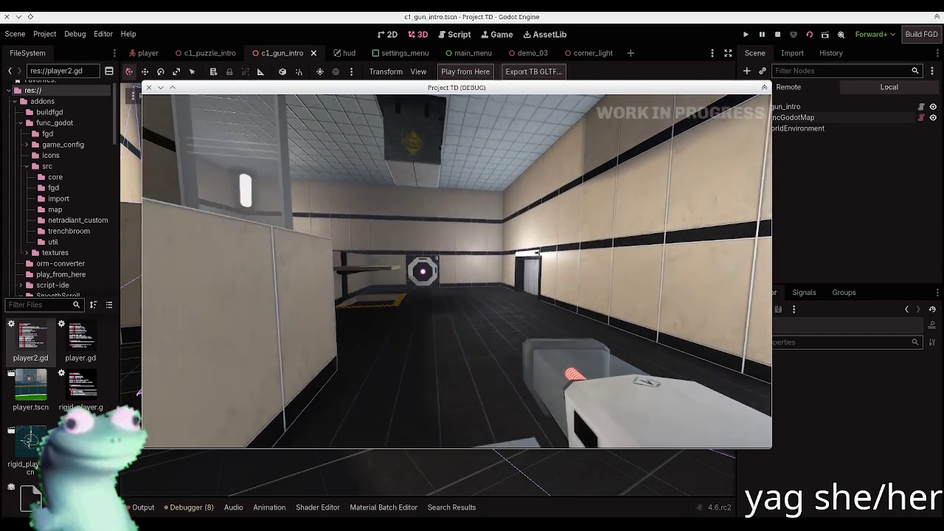
pyautogui.press('w')
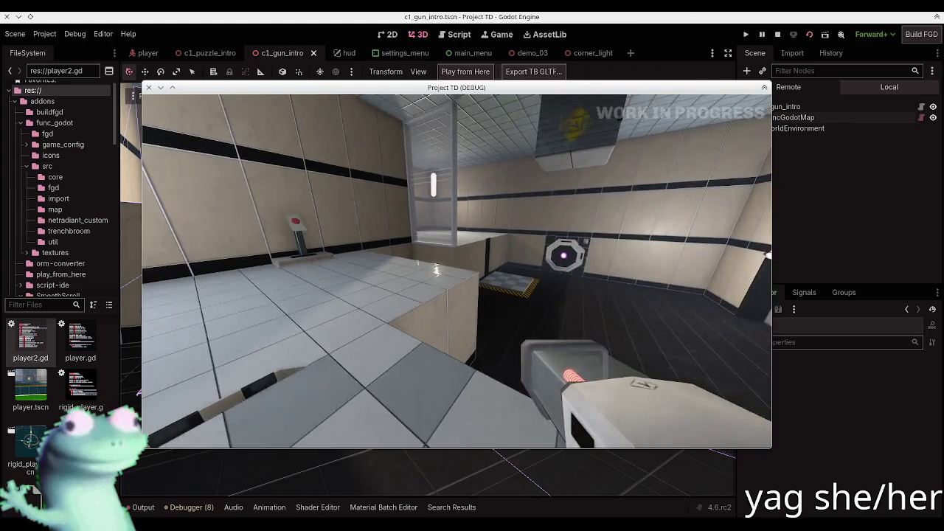
pyautogui.press('w')
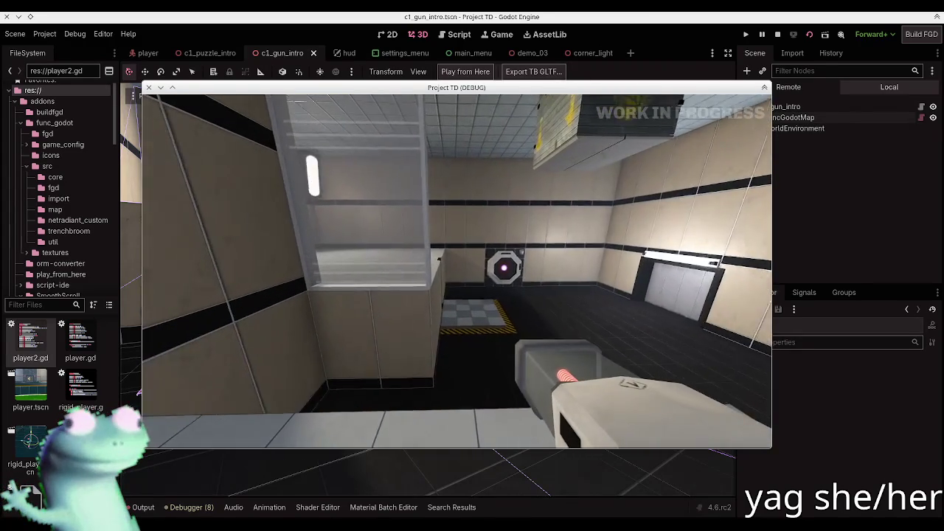
# Walk through the tiled room to the round target, then pause and close the game
pyautogui.press('w')
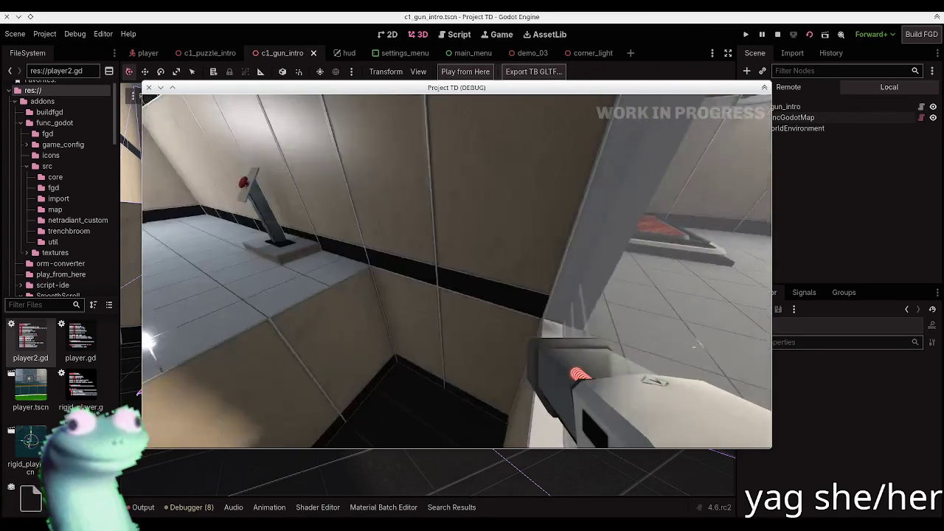
pyautogui.press('w')
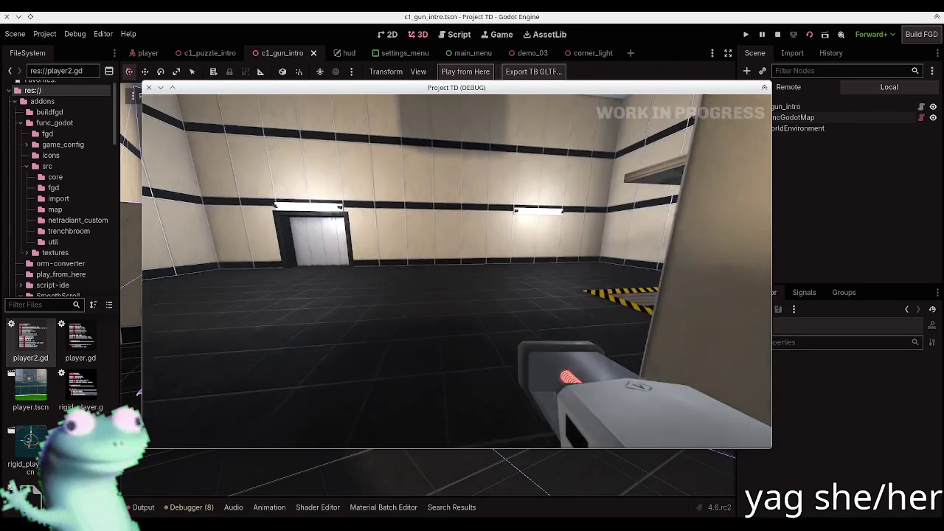
pyautogui.press('w')
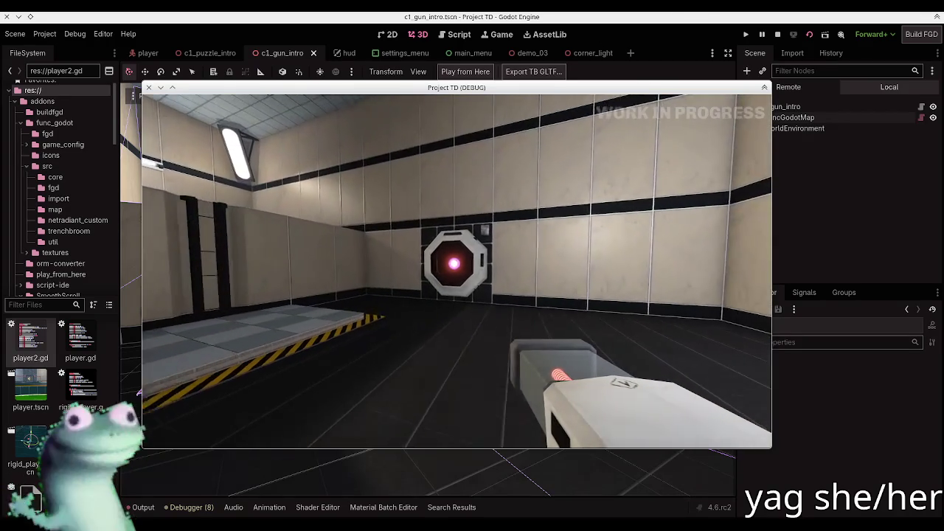
pyautogui.press('w')
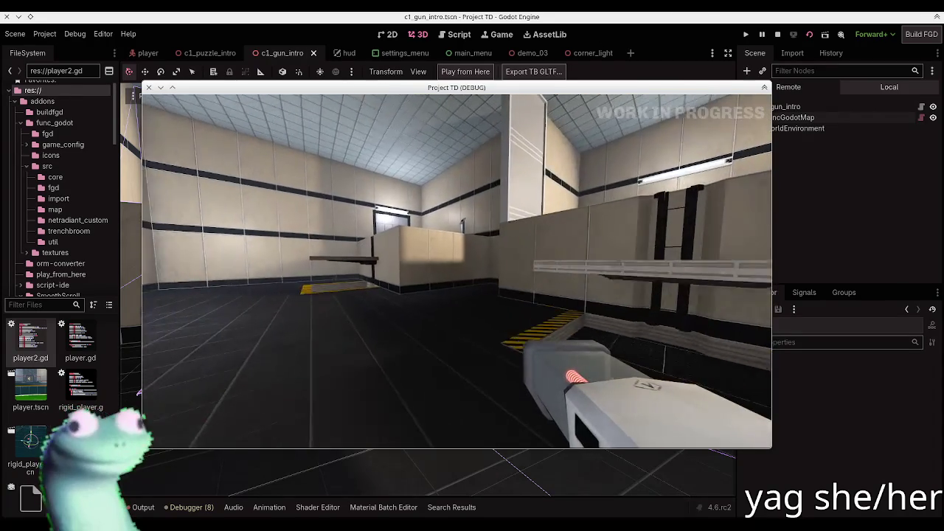
pyautogui.press('s')
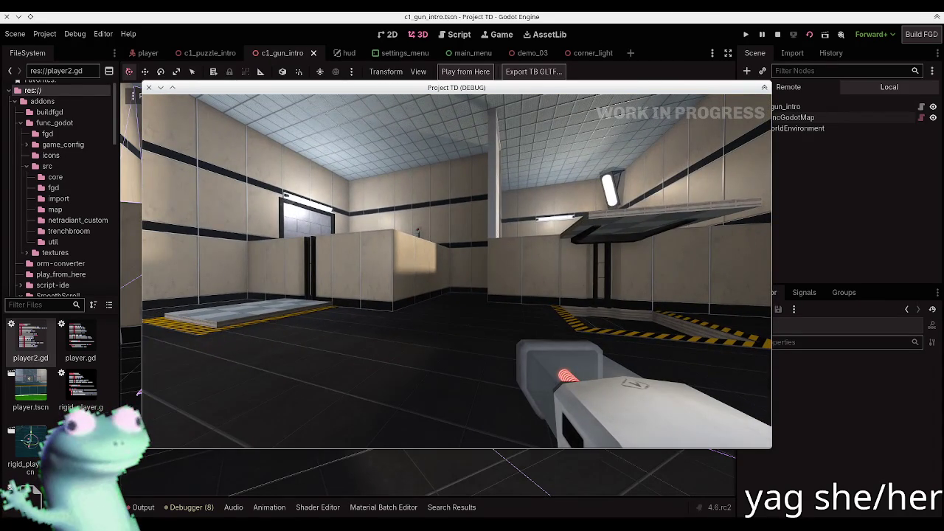
pyautogui.press('Escape')
pyautogui.click(149, 88)
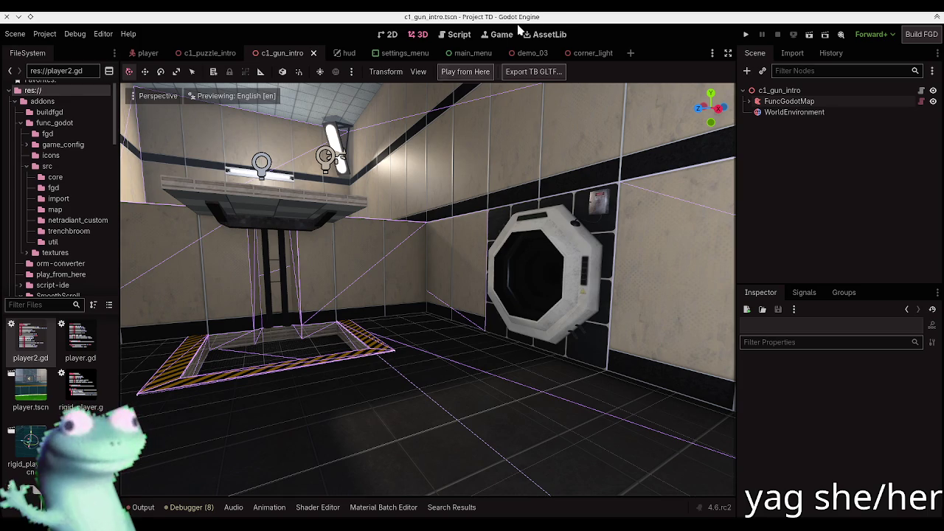
# Select both func_lift entities and raise their speed to 128
pyautogui.hotkey('alt', 'Tab')
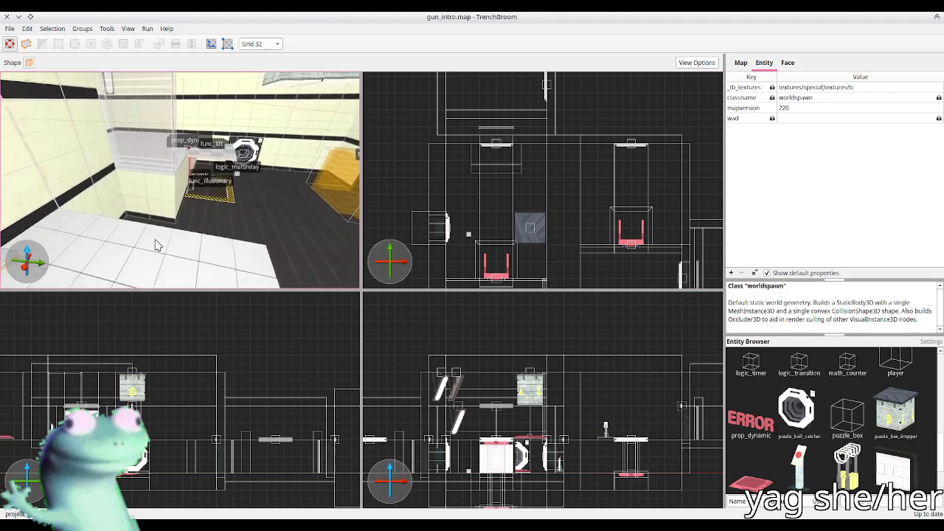
pyautogui.click(181, 249)
pyautogui.scroll(5, 180, 249)
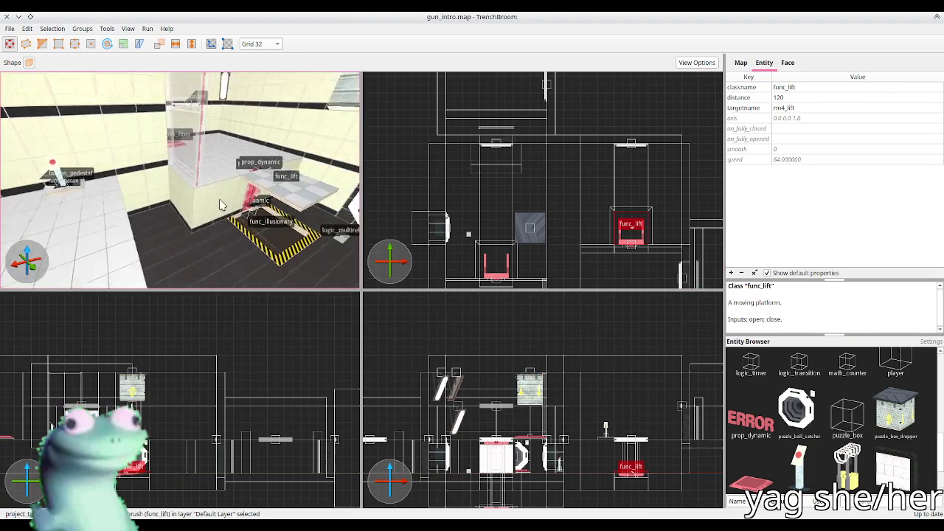
pyautogui.keyDown('ctrl'); pyautogui.click(188, 139); pyautogui.keyUp('ctrl')
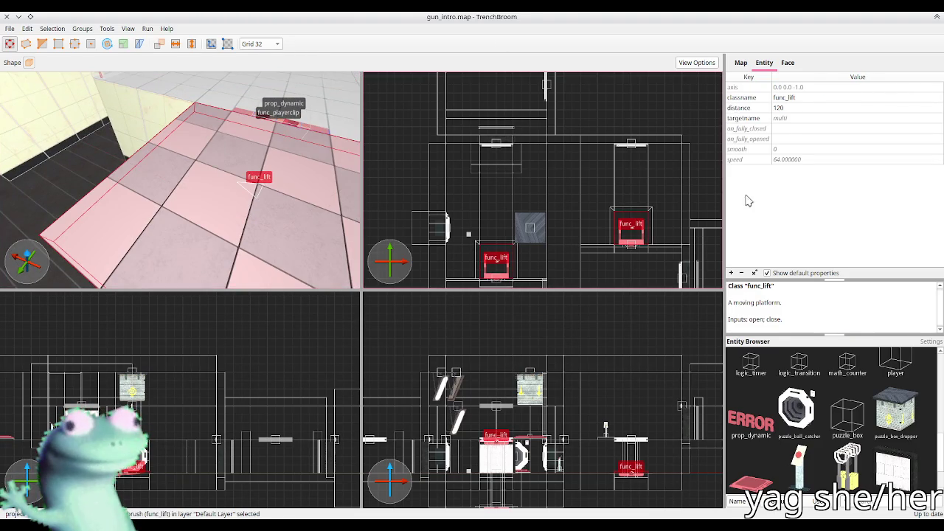
pyautogui.click(797, 161)
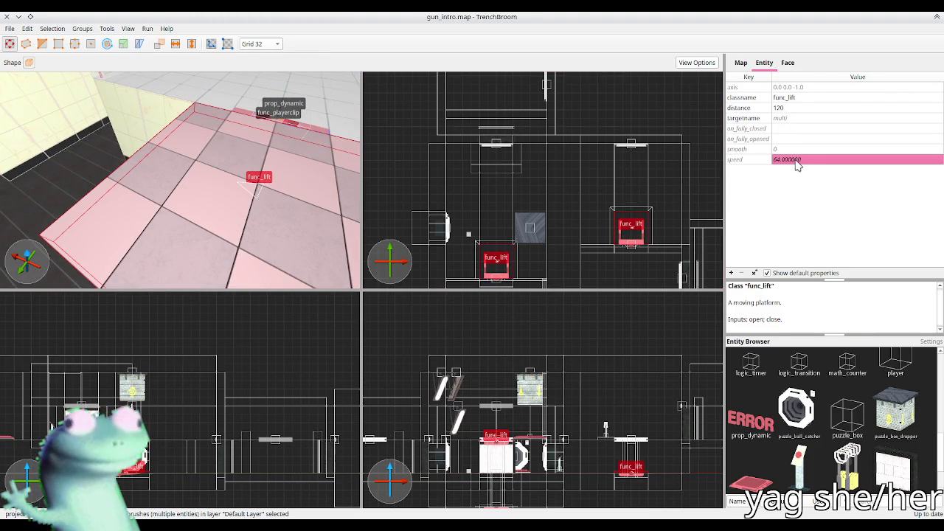
pyautogui.write('128')
pyautogui.press('Return')
pyautogui.click(313, 147)
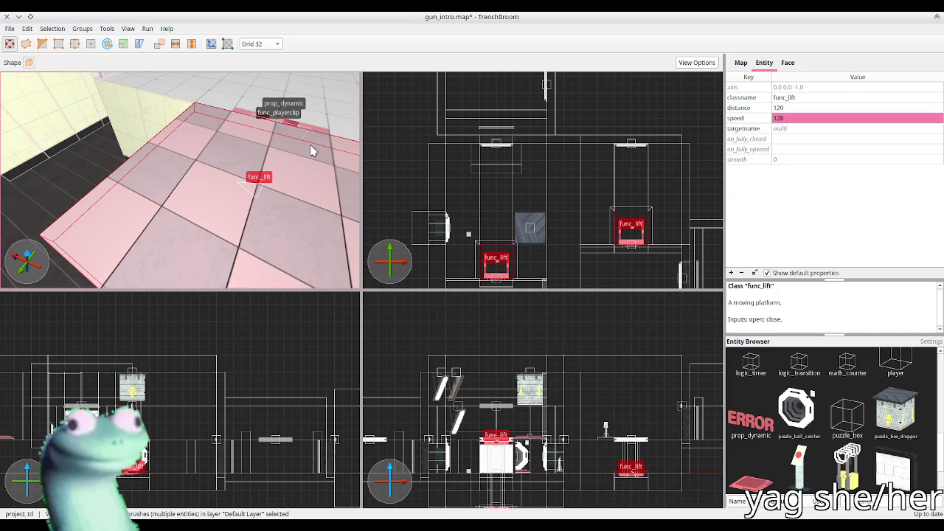
pyautogui.press('Escape')
# Save the map, rebuild it in Godot, and start a playtest from the current view
pyautogui.hotkey('ctrl', 's')
pyautogui.hotkey('alt', 'Tab')
pyautogui.click(790, 101)
pyautogui.click(472, 72)
pyautogui.click(473, 72)
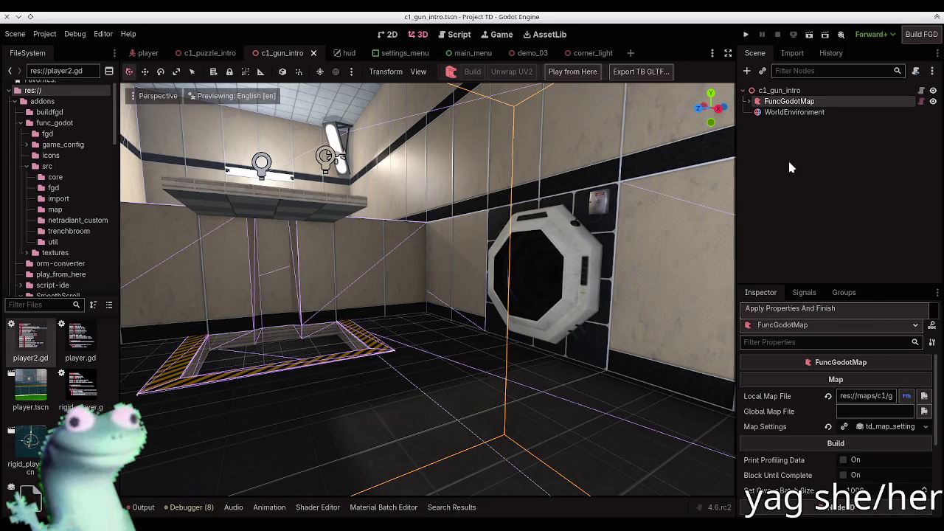
pyautogui.click(778, 169)
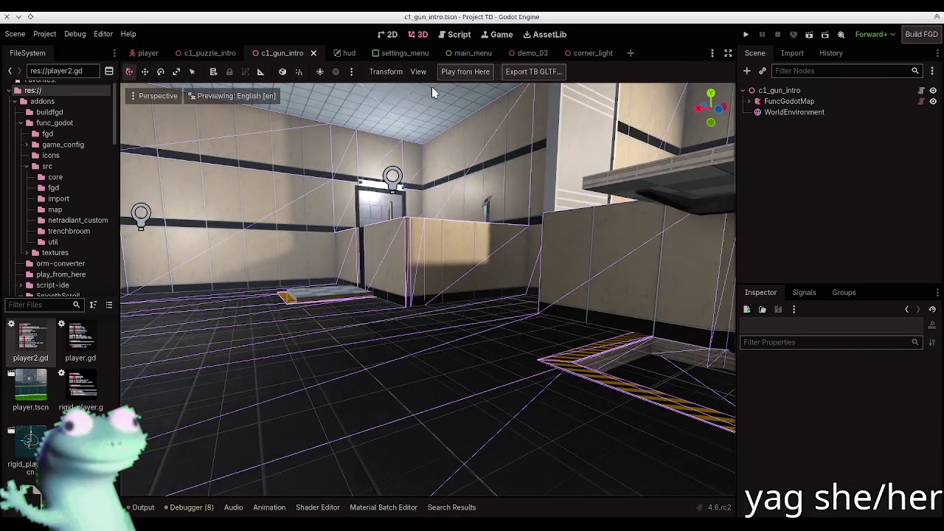
pyautogui.click(465, 72)
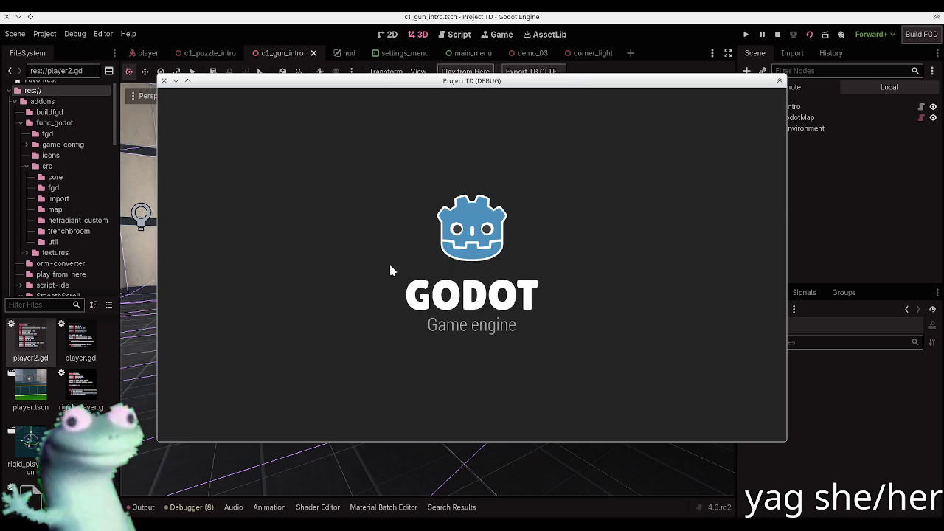
# Walk to the checkered lift and ride it up above the low wall
pyautogui.press('w')
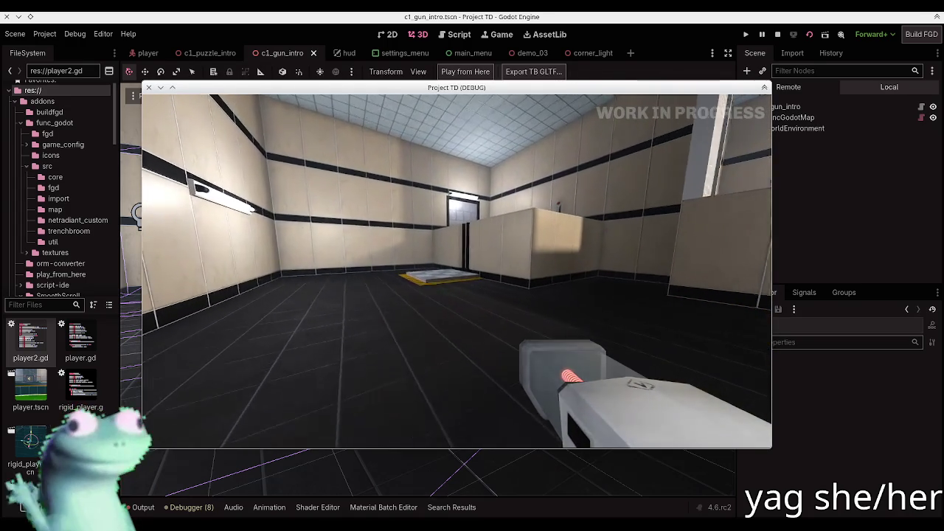
pyautogui.press('w')
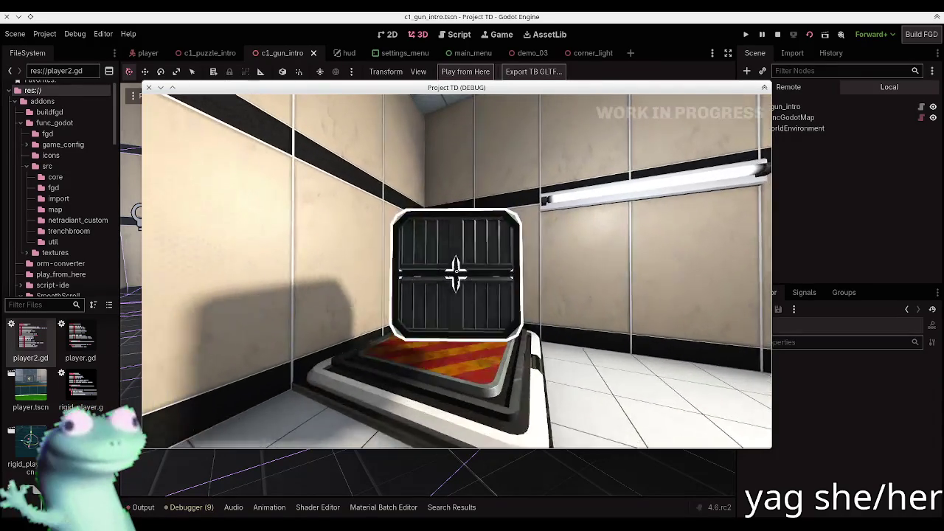
pyautogui.press('w')
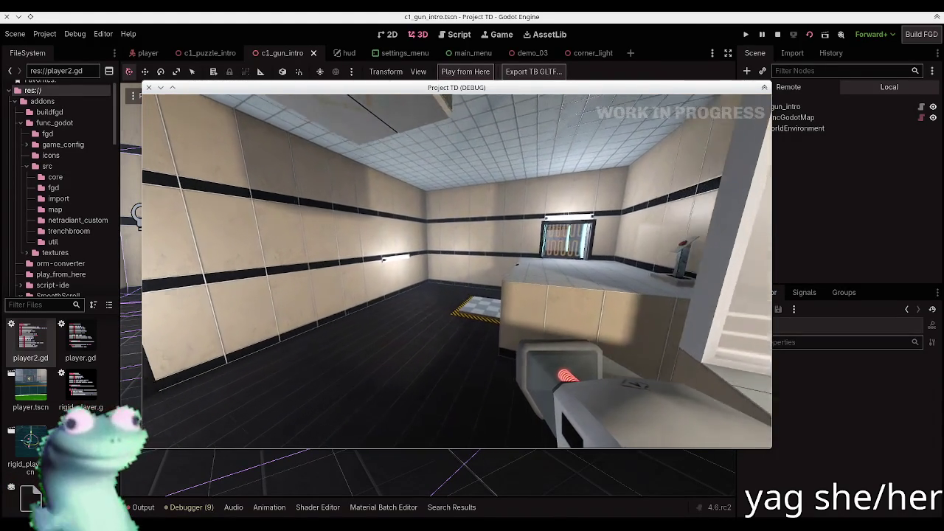
pyautogui.press('w')
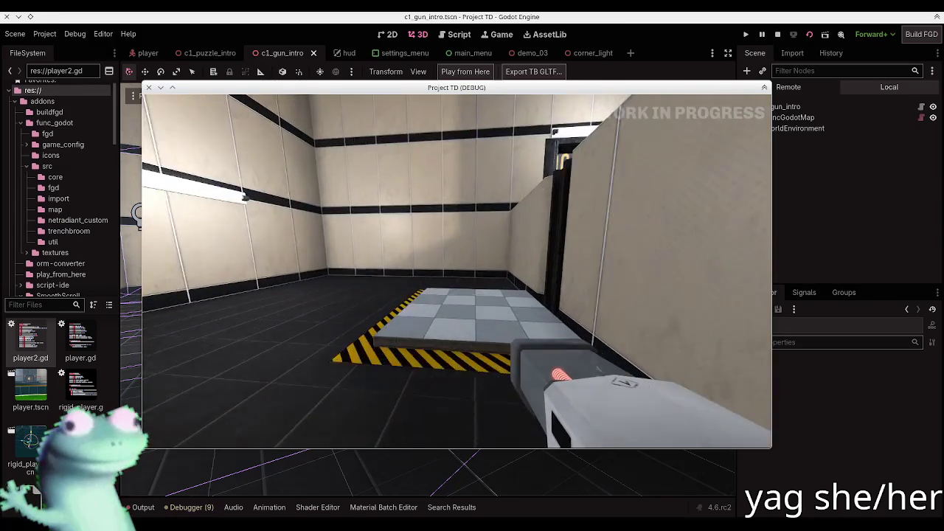
pyautogui.press('w')
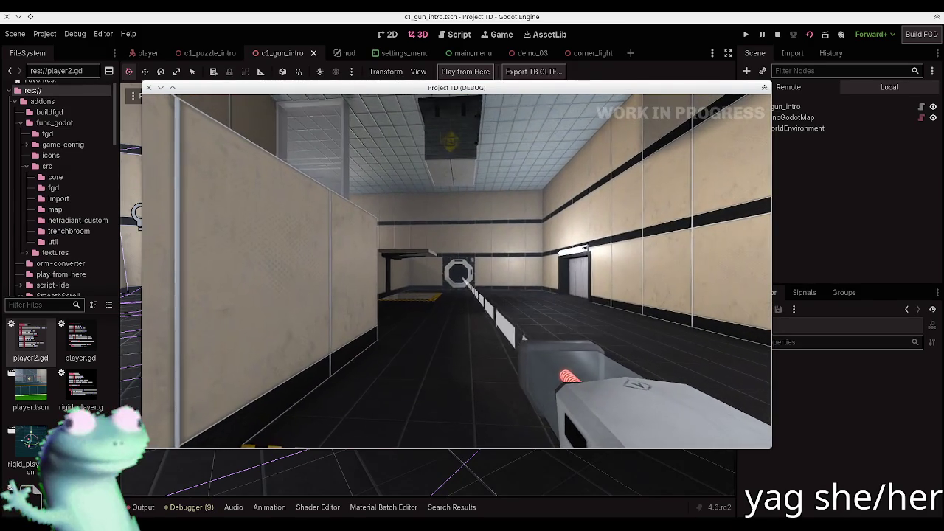
pyautogui.press('w')
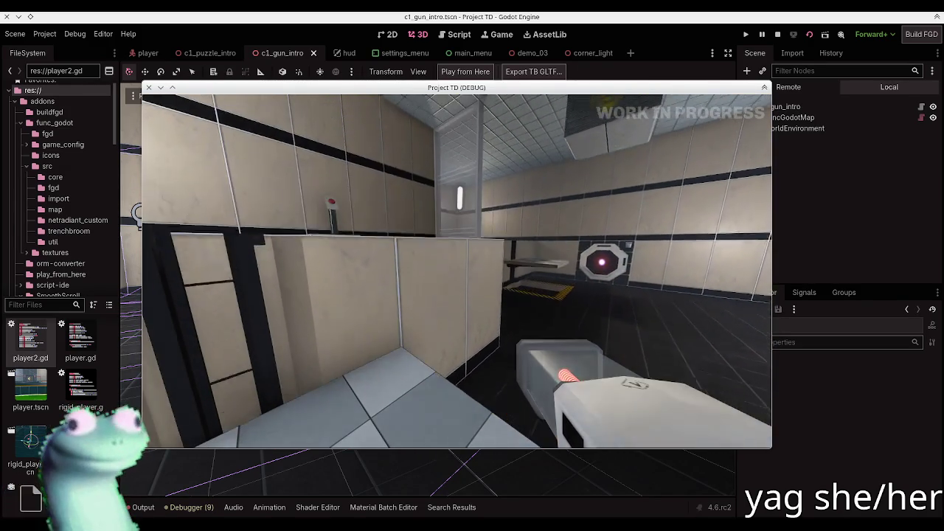
pyautogui.press('space')
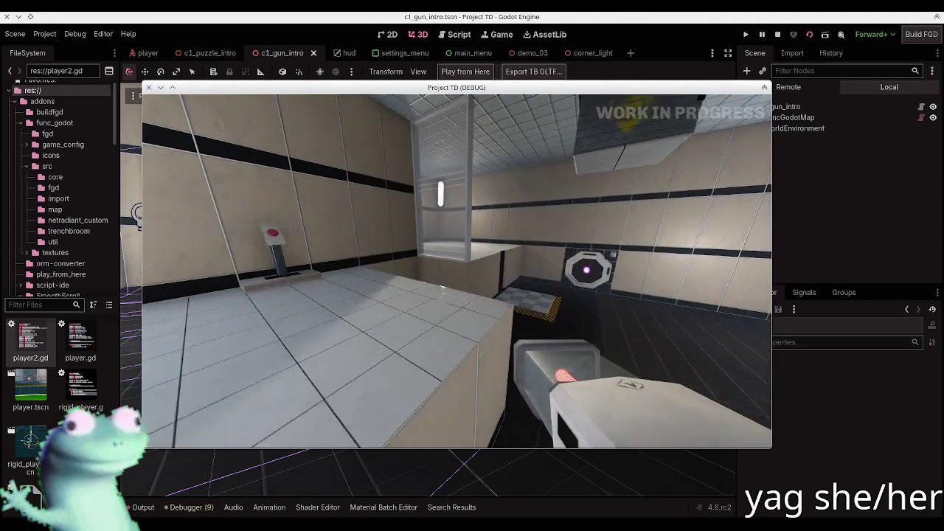
pyautogui.press('w')
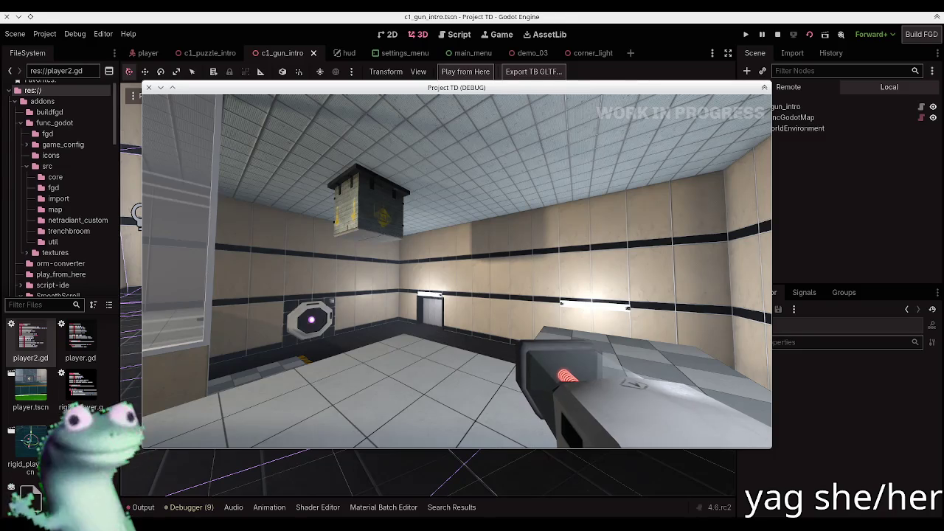
# Pause, load the quicksave, pause again, and close the game with F8
pyautogui.press('Escape')
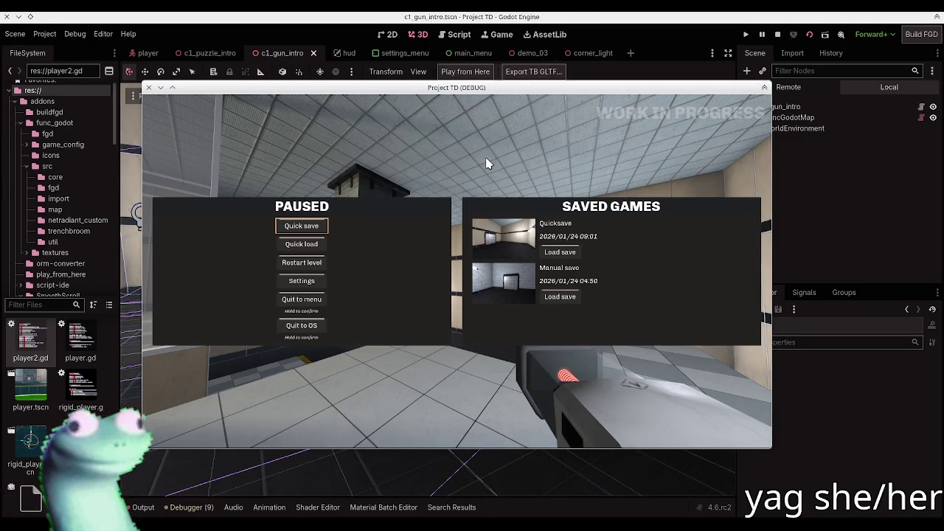
pyautogui.click(301, 243)
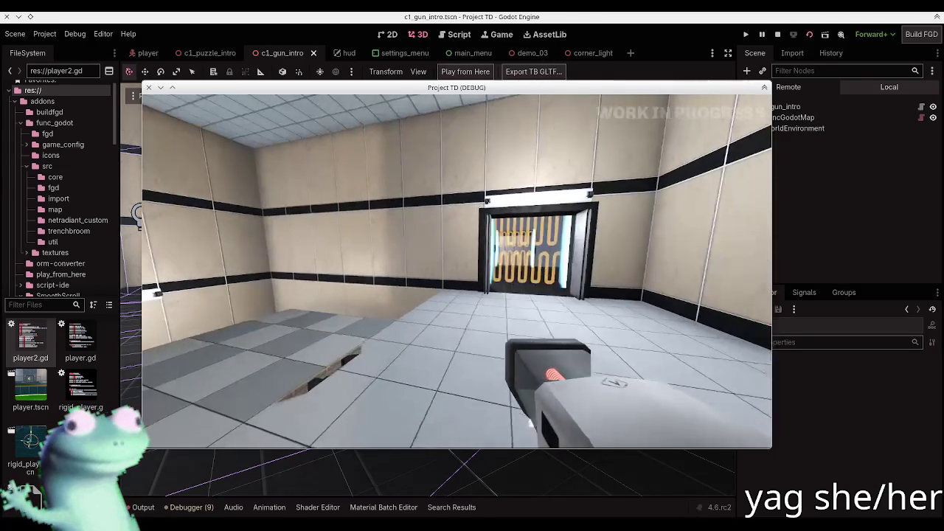
pyautogui.press('Escape')
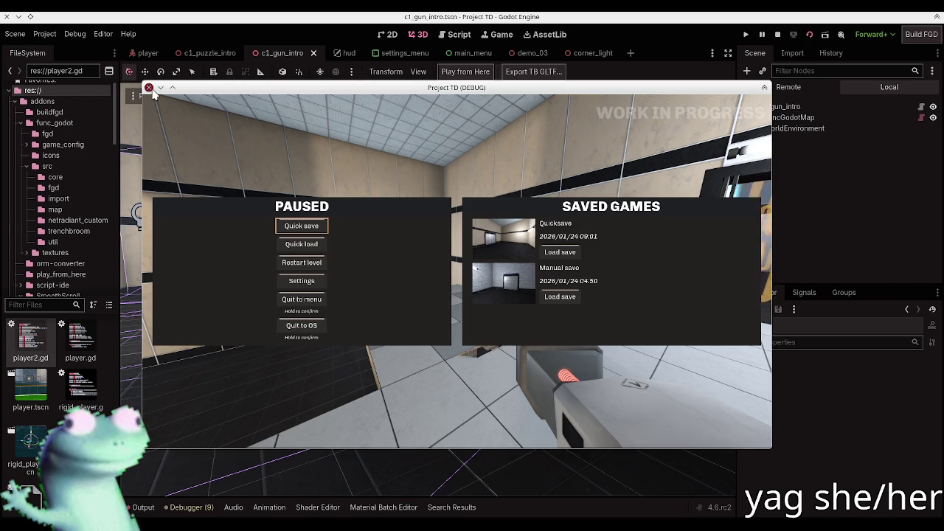
pyautogui.press('F8')
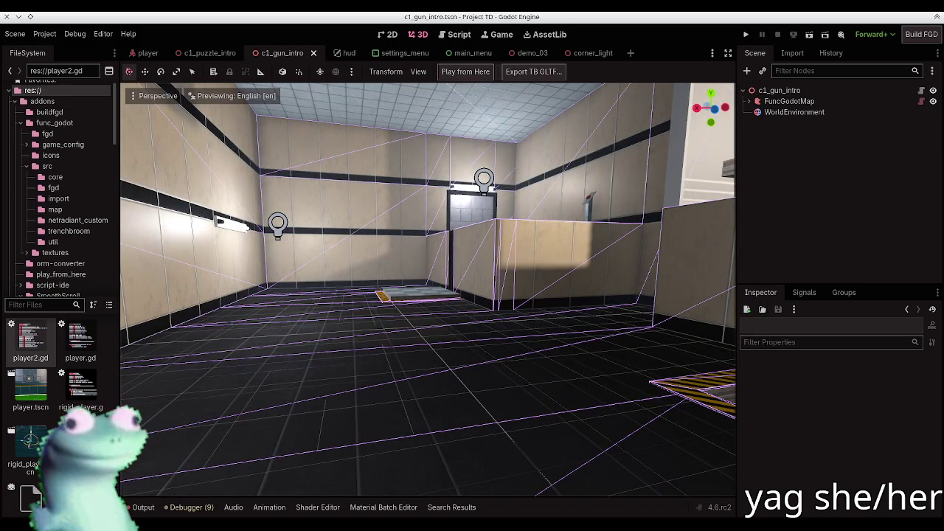